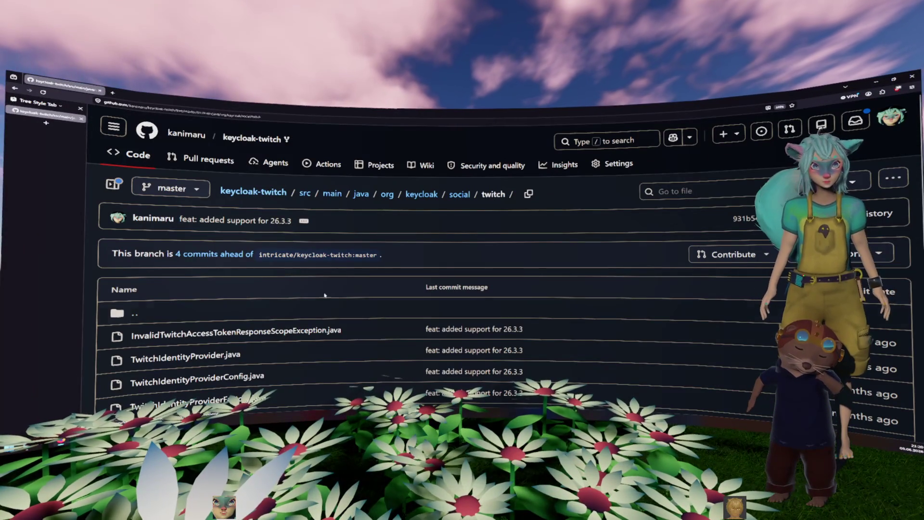
# Step: Hide the Tree Style Tab sidebar and open TwitchIdentityProviderFactory.java
pyautogui.press('F1')
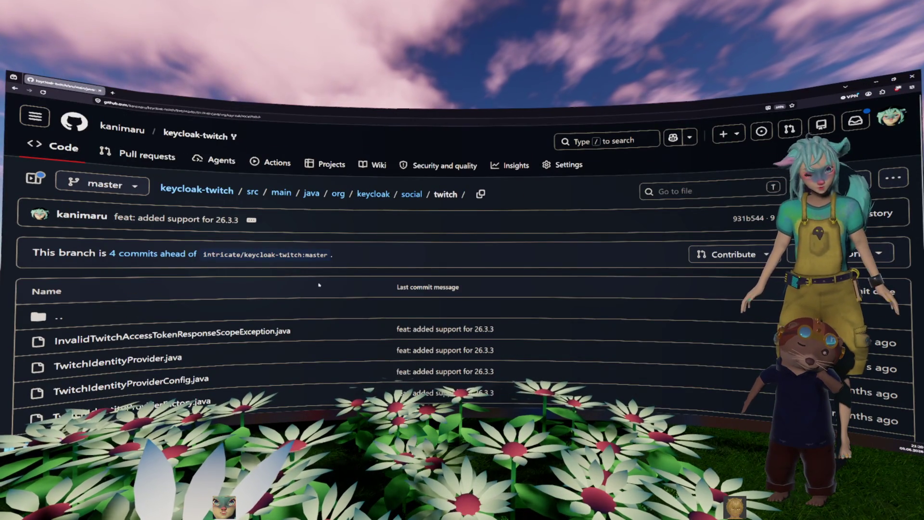
pyautogui.scroll(-2, 318, 286)
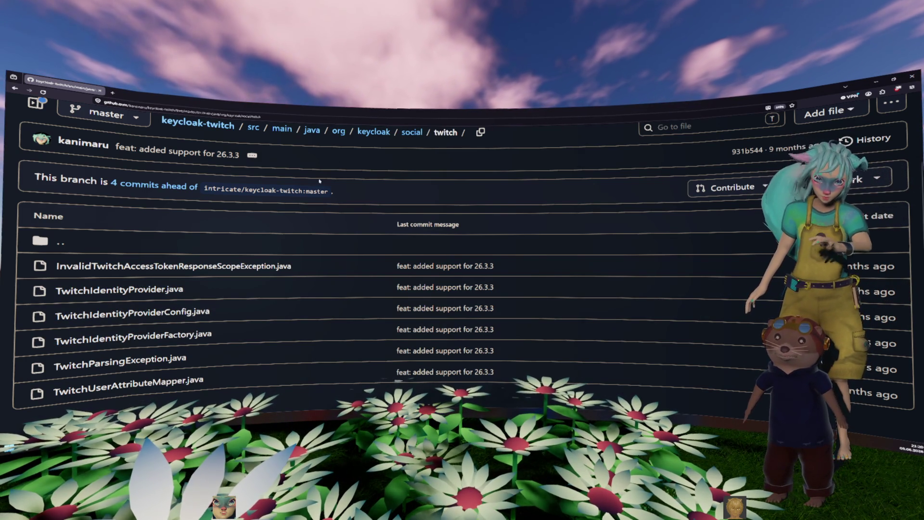
pyautogui.click(228, 334)
pyautogui.scroll(-3, 408, 242)
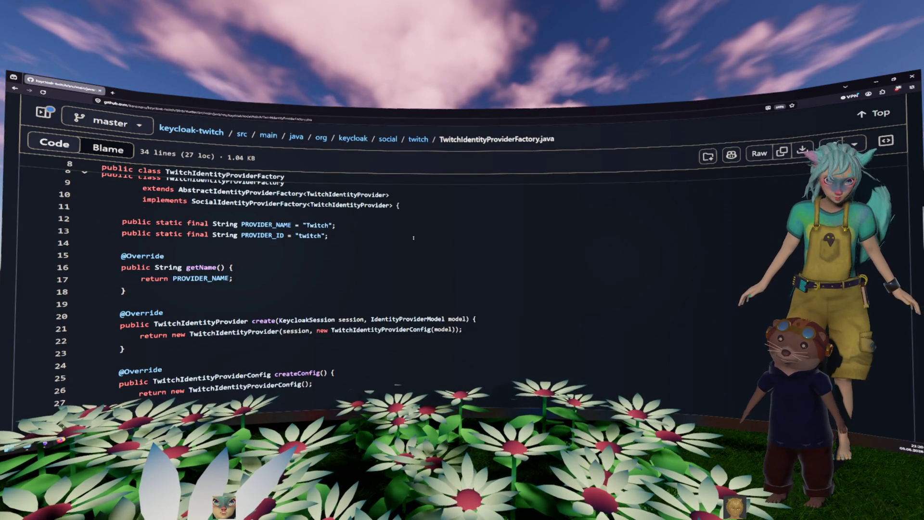
pyautogui.scroll(2, 414, 237)
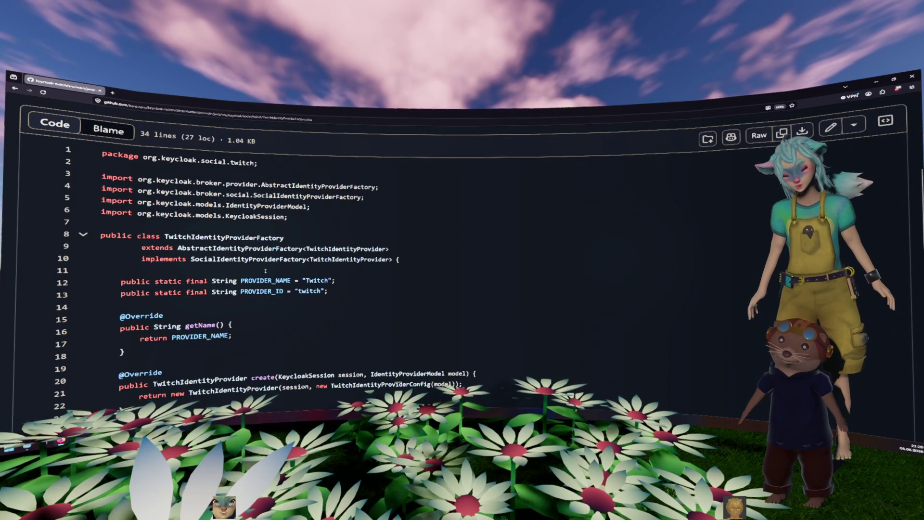
# Step: Check the references to AbstractIdentityProviderFactory, then go back to the twitch folder listing
pyautogui.click(228, 249)
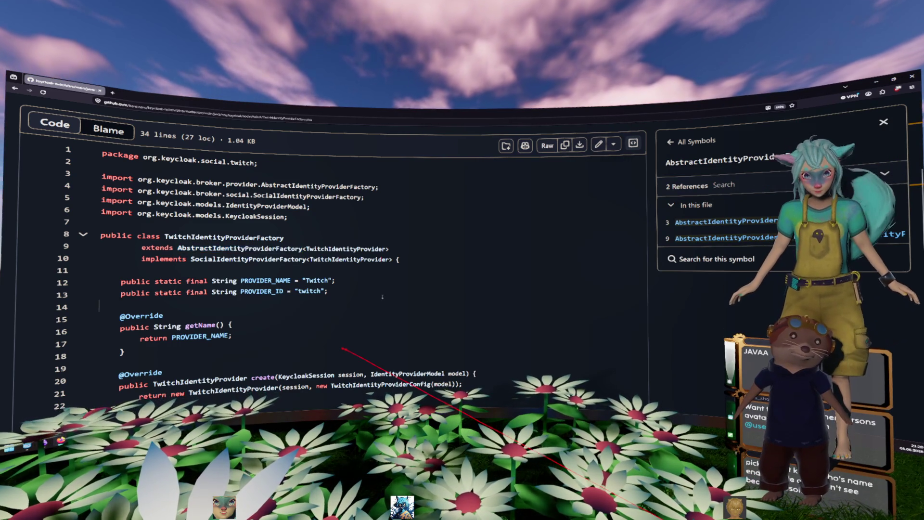
pyautogui.scroll(-5, 390, 299)
pyautogui.hotkey('alt', 'Left')
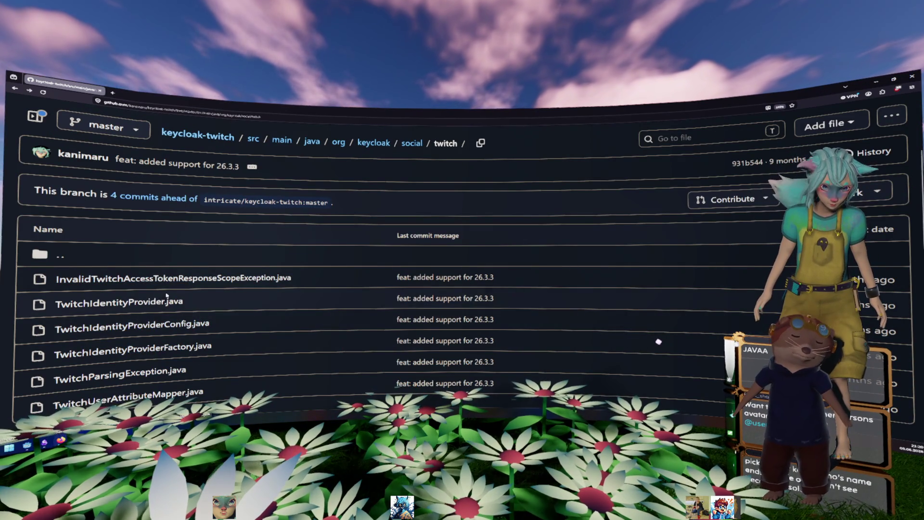
# Step: In TwitchIdentityProvider.java, inspect line 66's DEFAULT_SCOPE, marking user:read:email, then switch to Godot
pyautogui.click(120, 302)
pyautogui.scroll(-8, 406, 262)
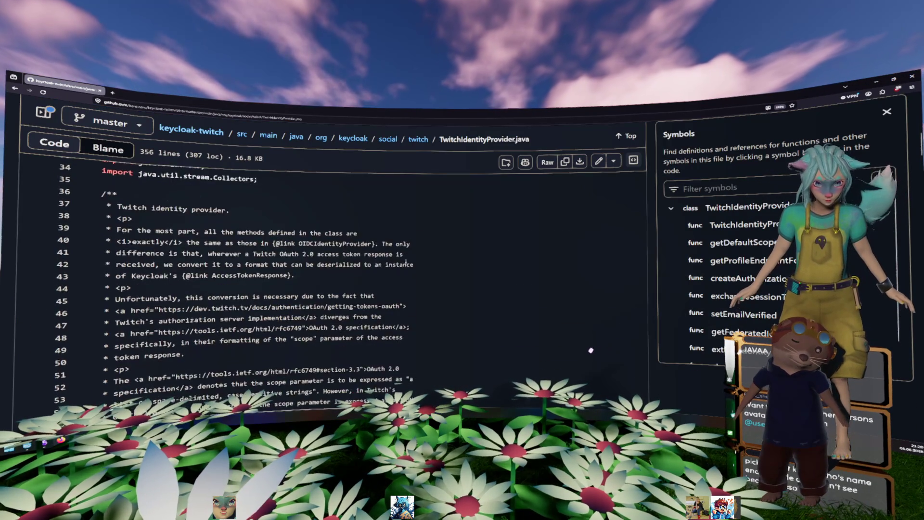
pyautogui.moveTo(393, 296); pyautogui.dragTo(228, 297)
pyautogui.scroll(-2, 441, 232)
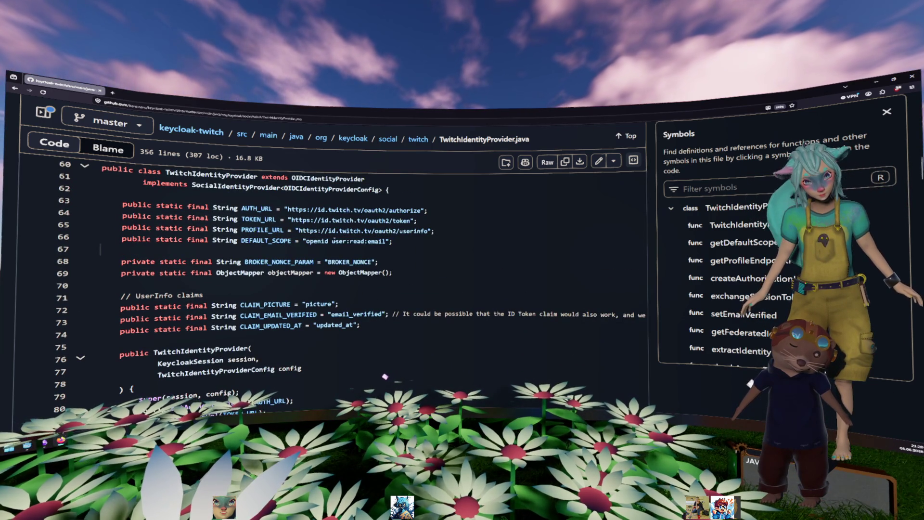
pyautogui.doubleClick(359, 241)
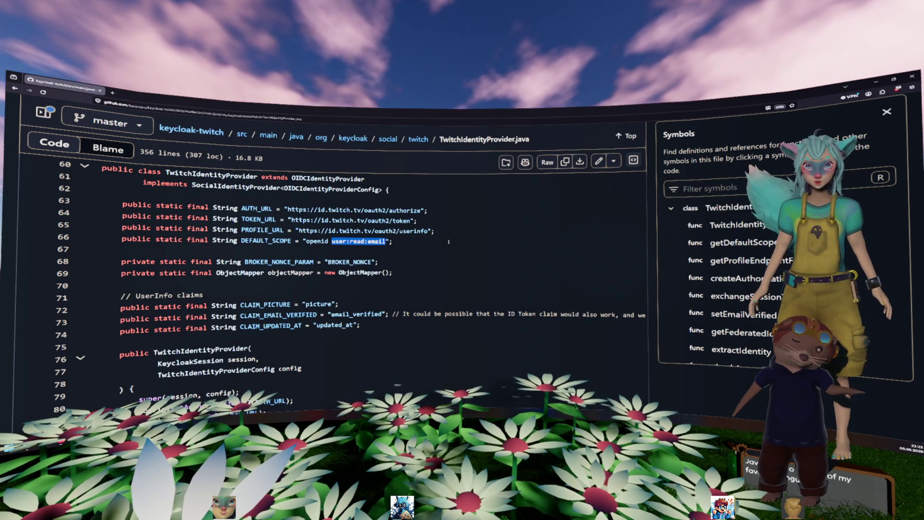
pyautogui.hotkey('alt', 'Tab')
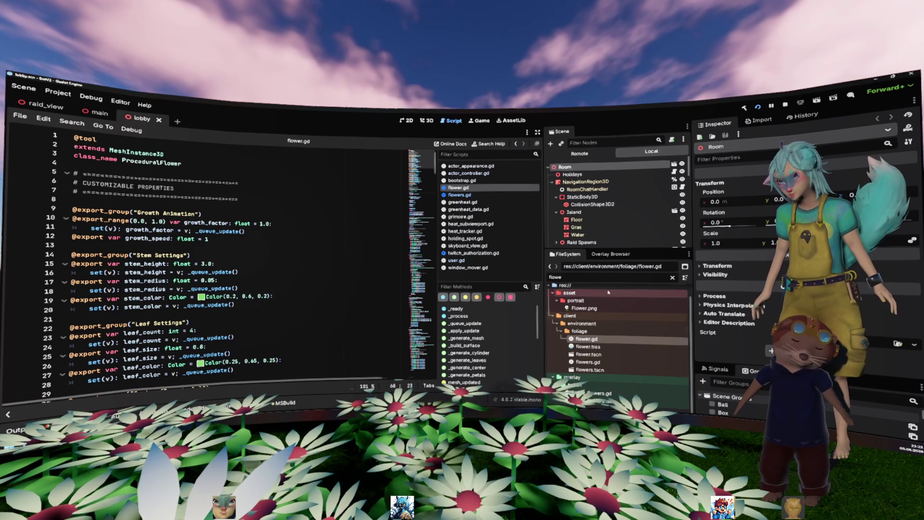
# Step: Collapse the expanded asset and client folders, select res:// and clear the file filter
pyautogui.click(553, 306)
pyautogui.click(552, 313)
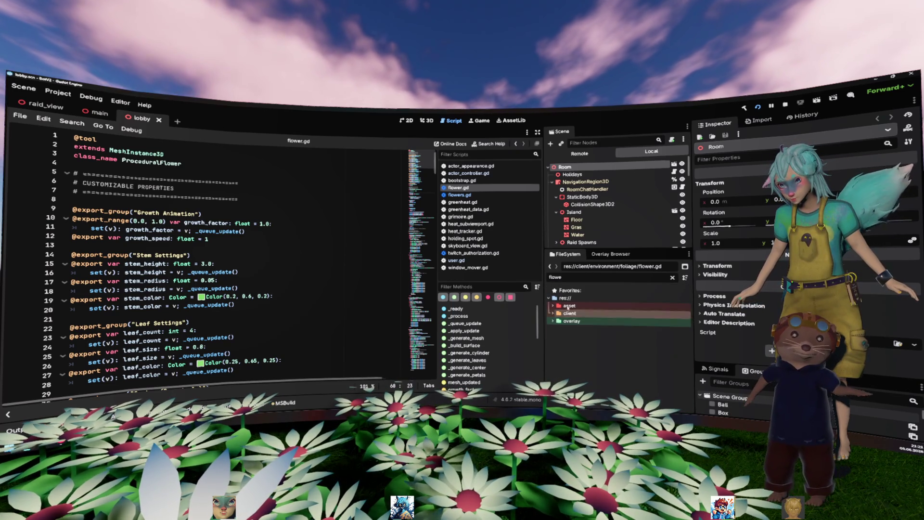
pyautogui.rightClick(575, 299)
pyautogui.click(673, 278)
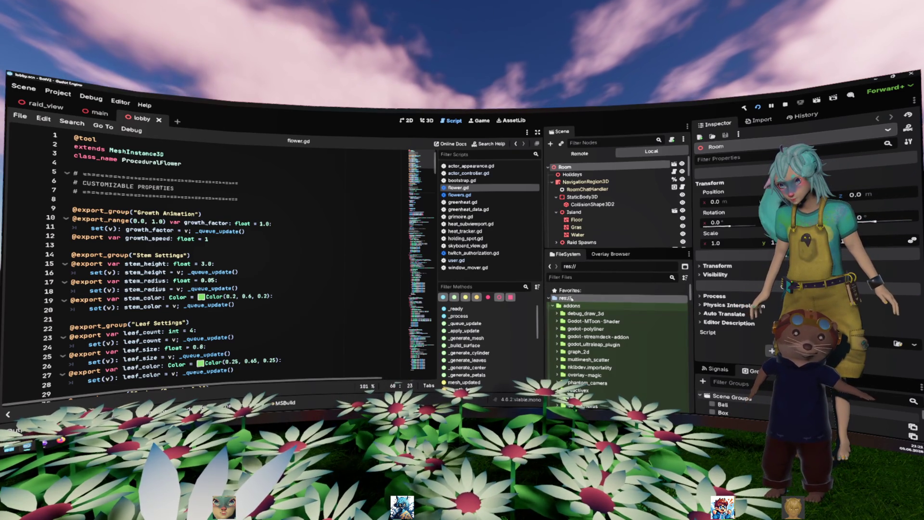
# Step: Create a new resource in res:// of type OAuthScopes
pyautogui.rightClick(573, 299)
pyautogui.moveTo(626, 304)
pyautogui.click(717, 331)
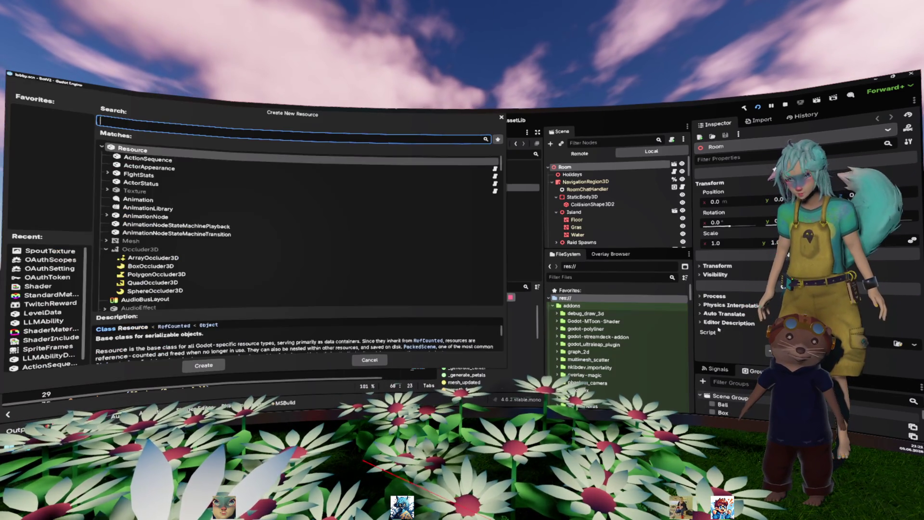
pyautogui.write('Scorp')
pyautogui.press('BackSpace')
pyautogui.press('BackSpace')
pyautogui.write('pe')
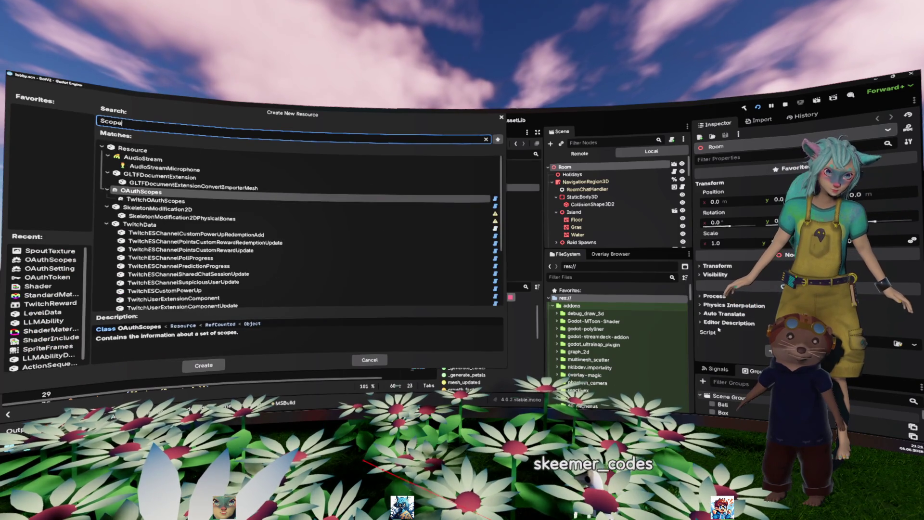
pyautogui.press('Return')
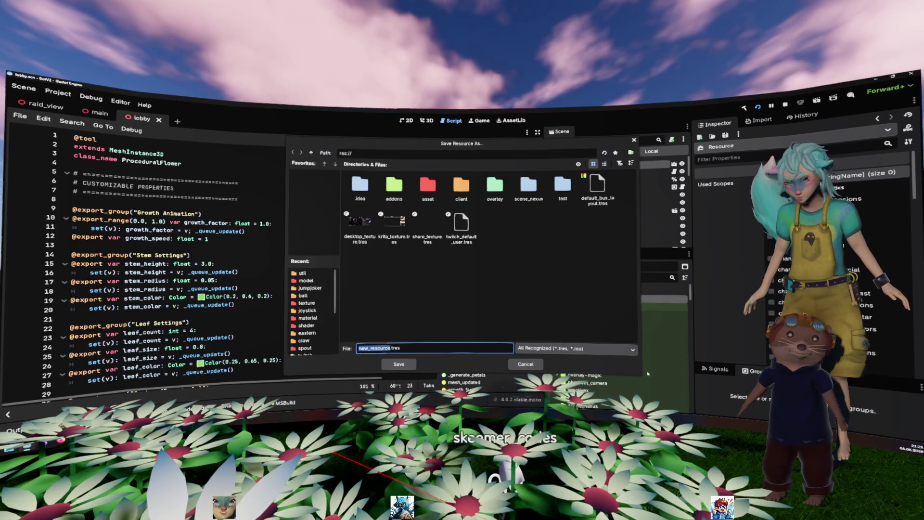
# Step: Save it as test_scope.tres and open it in the Inspector
pyautogui.write('_scopes')
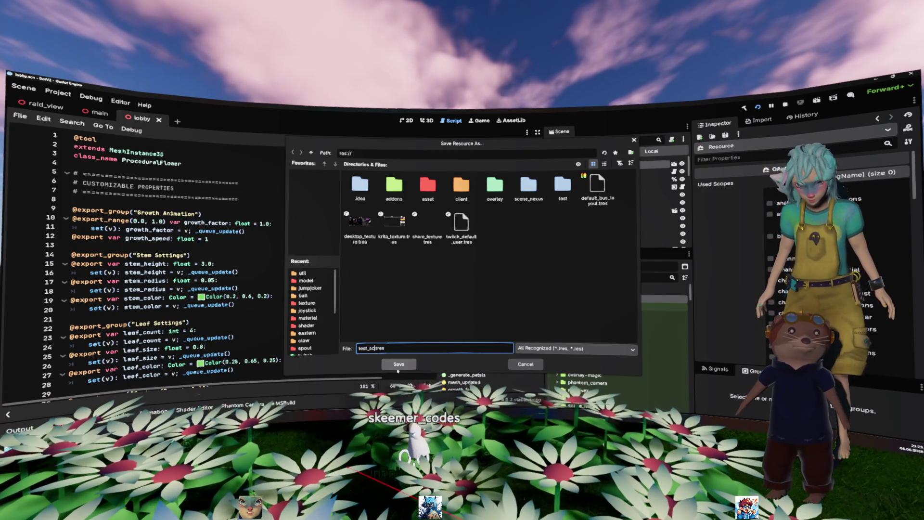
pyautogui.press('Return')
pyautogui.scroll(-8, 595, 383)
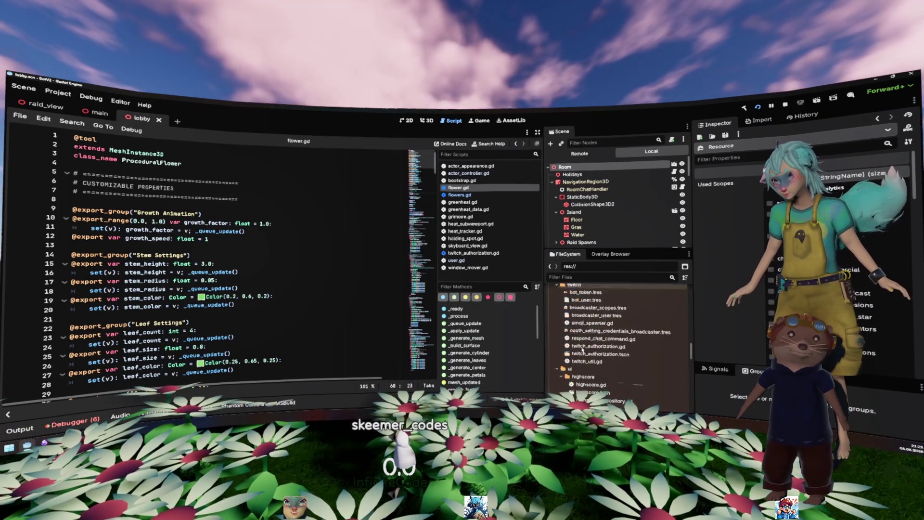
pyautogui.click(580, 392)
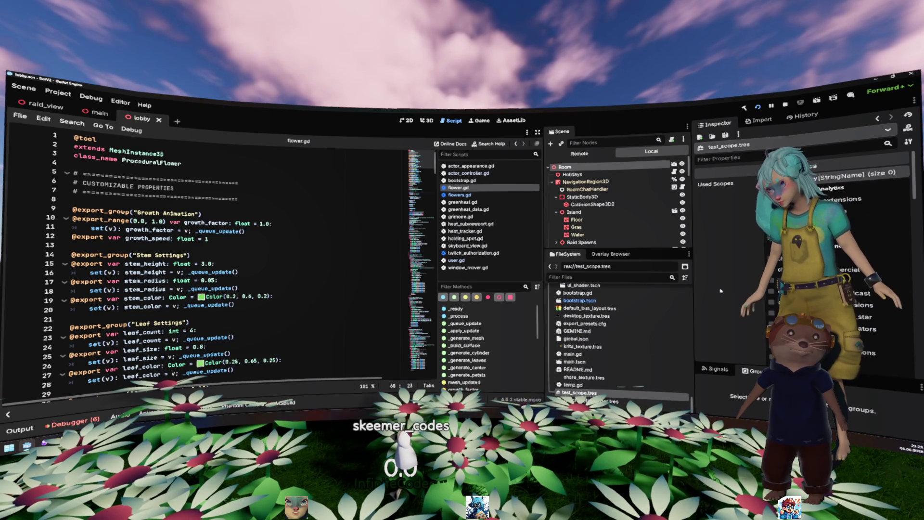
pyautogui.scroll(-5, 809, 265)
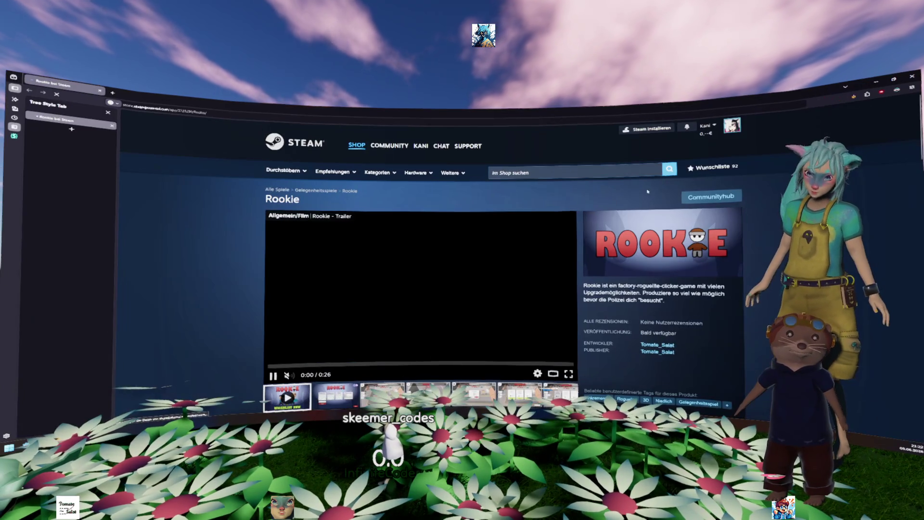
# Step: Scroll through the Rookie Steam store page
pyautogui.scroll(-1, 424, 260)
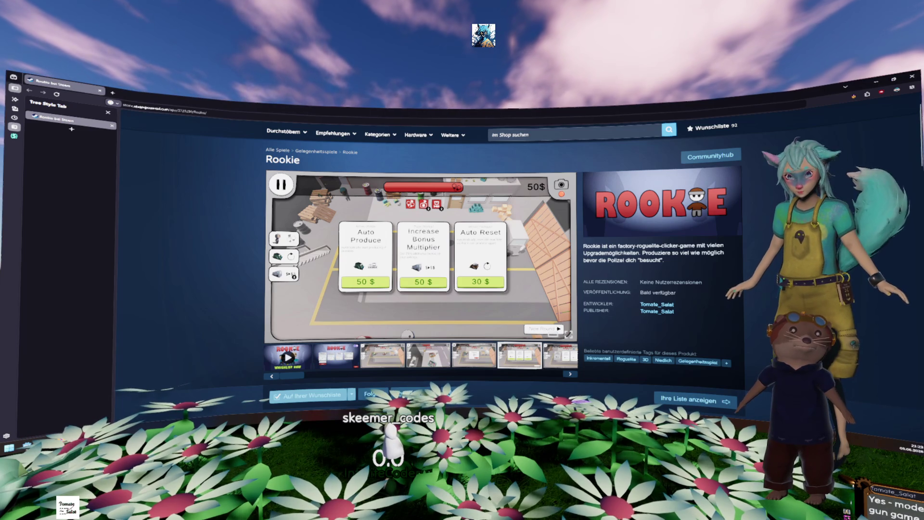
pyautogui.scroll(-1, 279, 353)
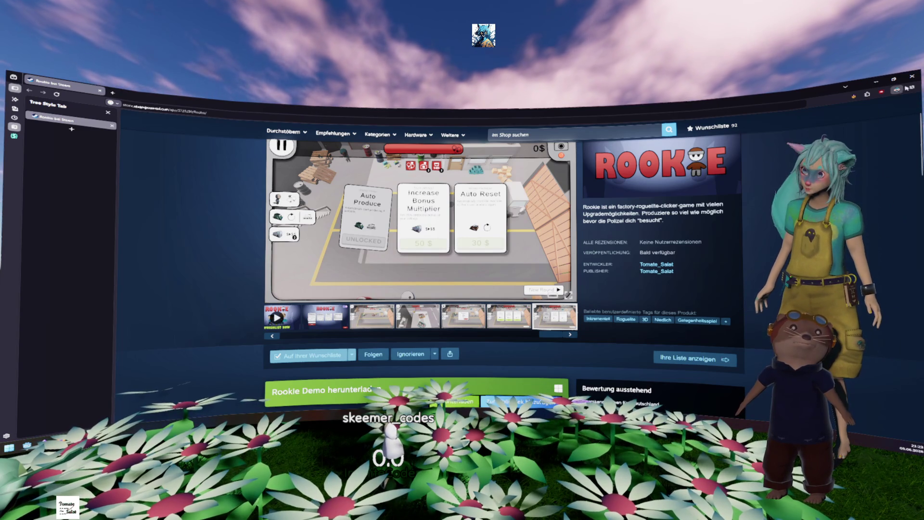
pyautogui.hotkey('alt', 'Tab')
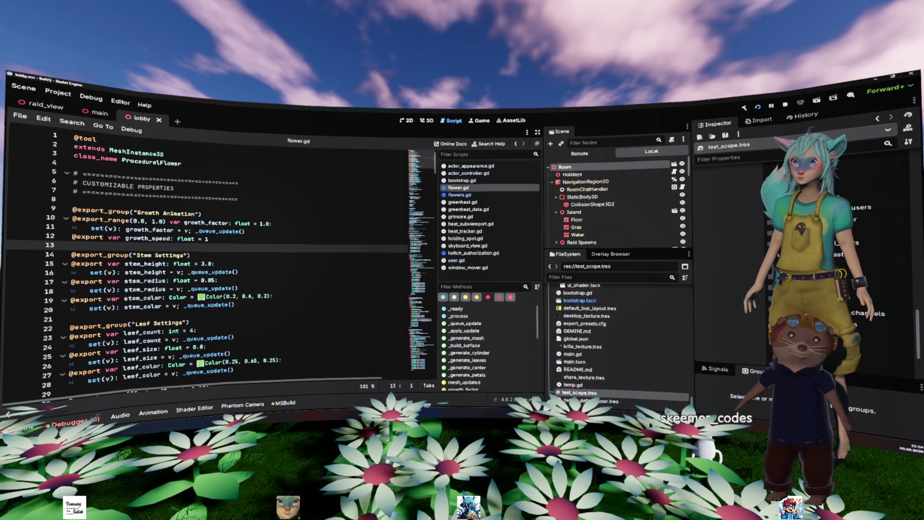
# Step: Look over flower.gd in Godot, then return to TwitchIdentityProvider.java on GitHub
pyautogui.click(359, 220)
pyautogui.scroll(-8, 359, 208)
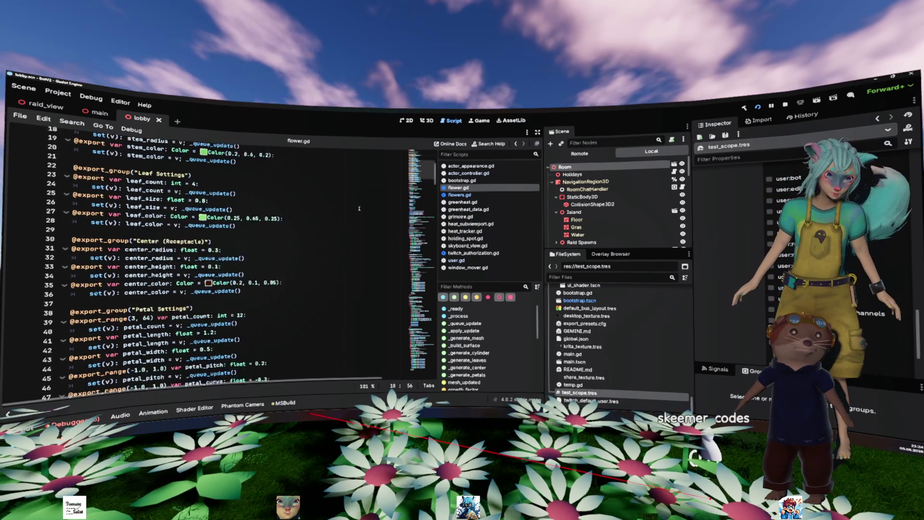
pyautogui.scroll(8, 359, 208)
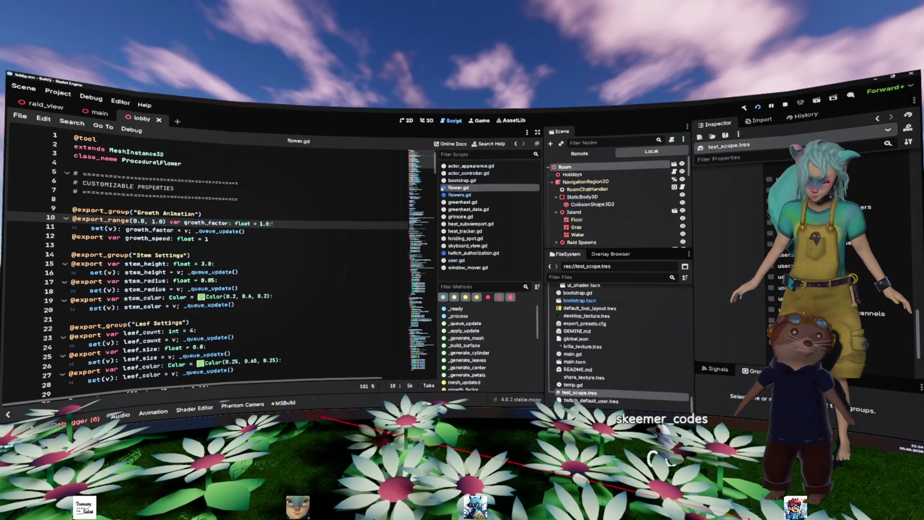
pyautogui.hotkey('alt', 'Tab')
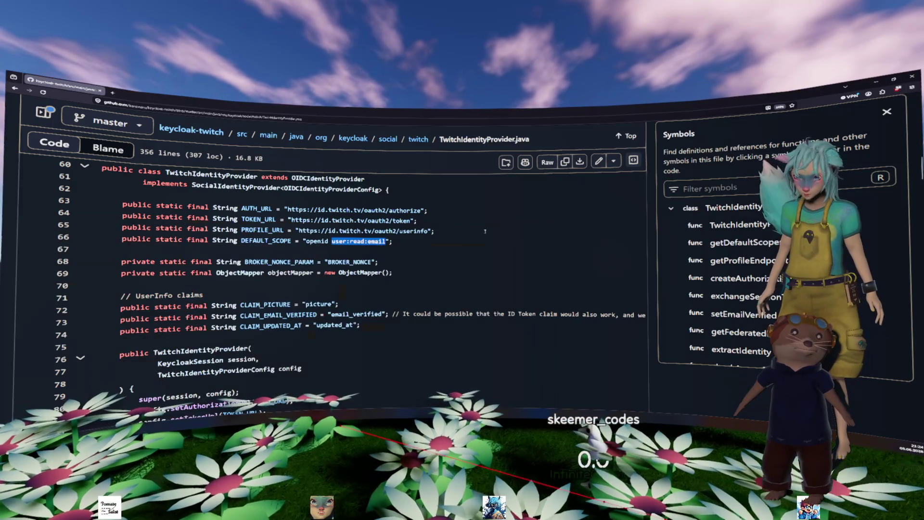
# Step: Select the full DEFAULT_SCOPE declaration on line 66, then switch to Obsidian
pyautogui.moveTo(393, 241); pyautogui.dragTo(213, 241)
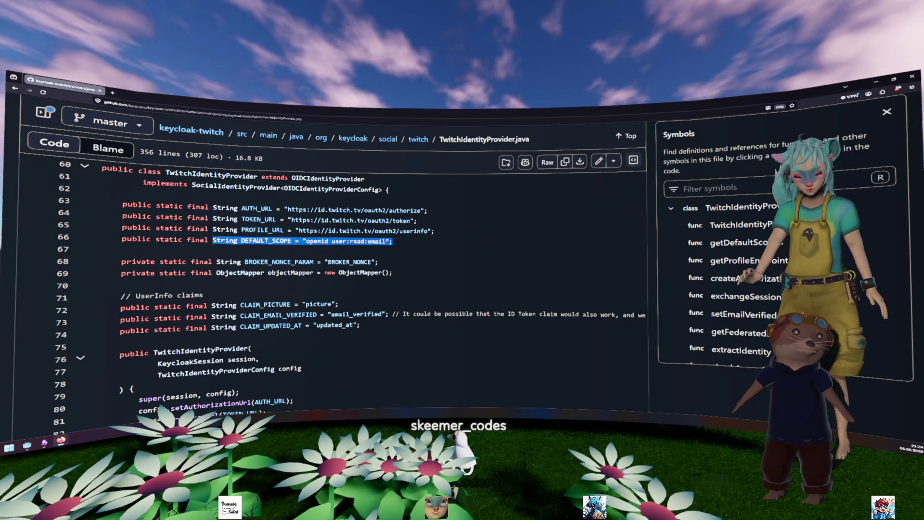
pyautogui.hotkey('alt', 'Tab')
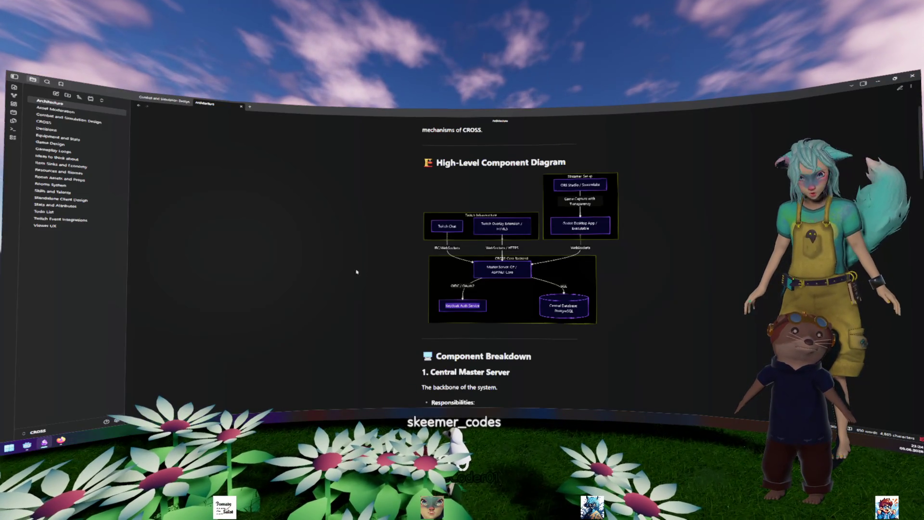
pyautogui.click(379, 242)
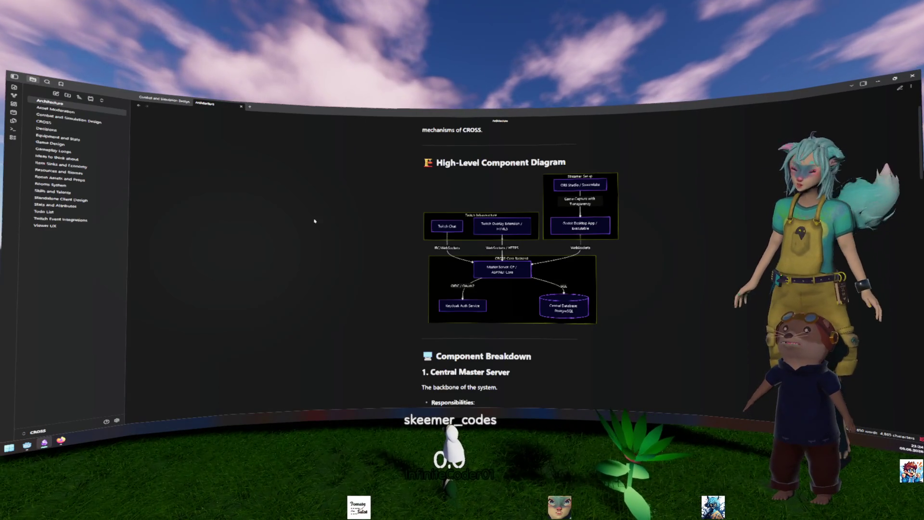
pyautogui.click(50, 102)
pyautogui.scroll(2, 298, 216)
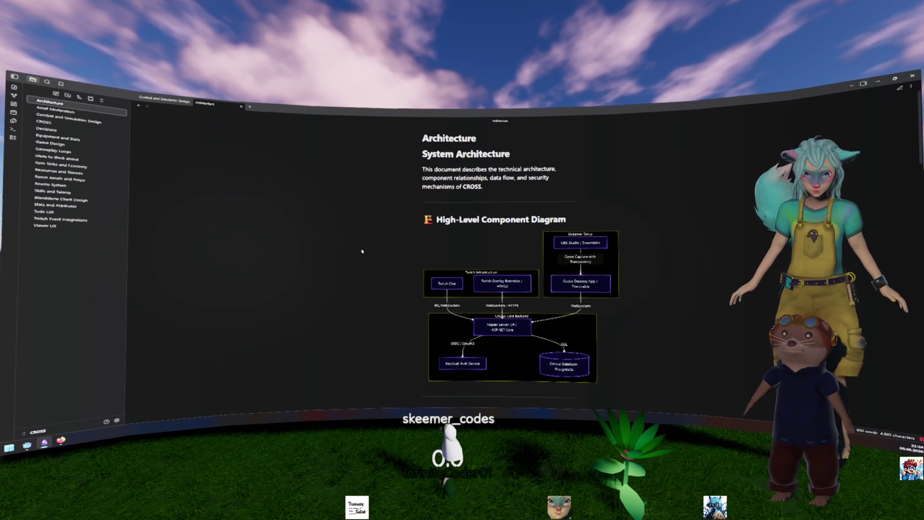
# Step: Navigate the Obsidian sidebar to the CROSS overview note
pyautogui.click(68, 119)
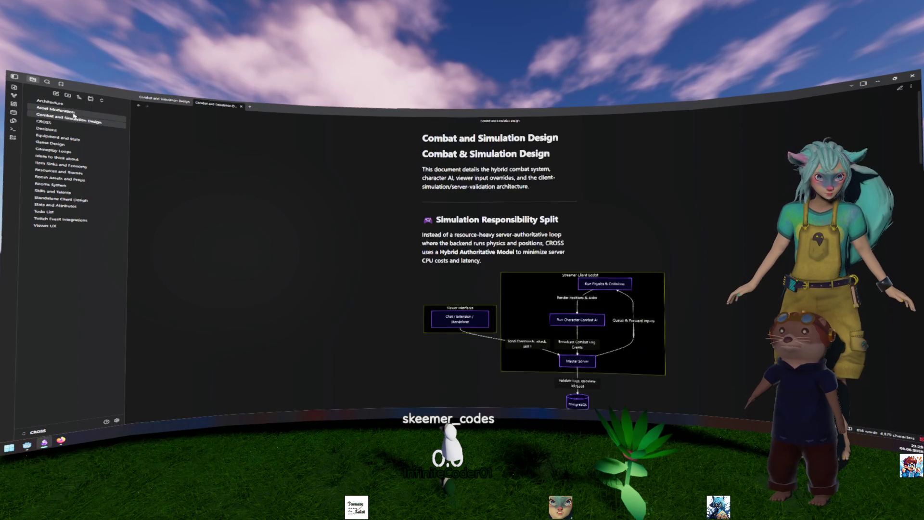
pyautogui.click(76, 104)
pyautogui.click(43, 121)
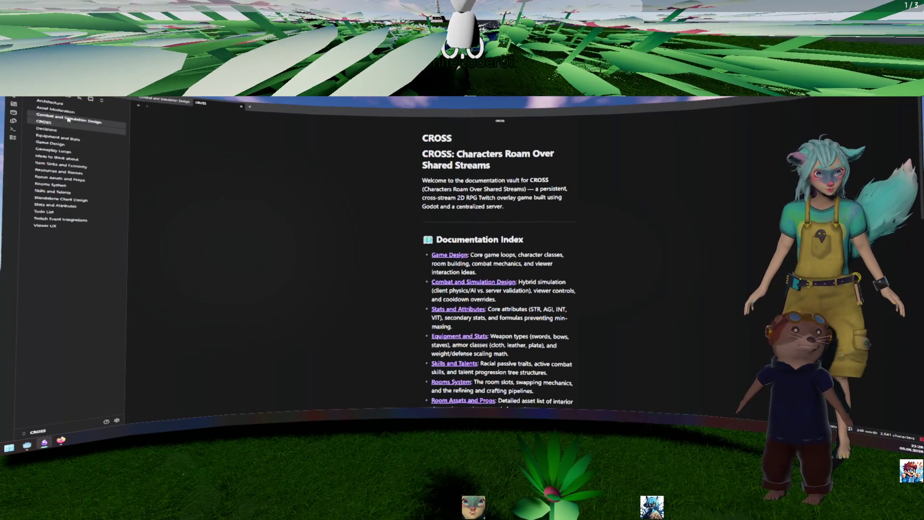
# Step: Open the Architecture note and select labels in the component diagram, including Keycloak Auth Service
pyautogui.click(91, 109)
pyautogui.scroll(-1, 449, 229)
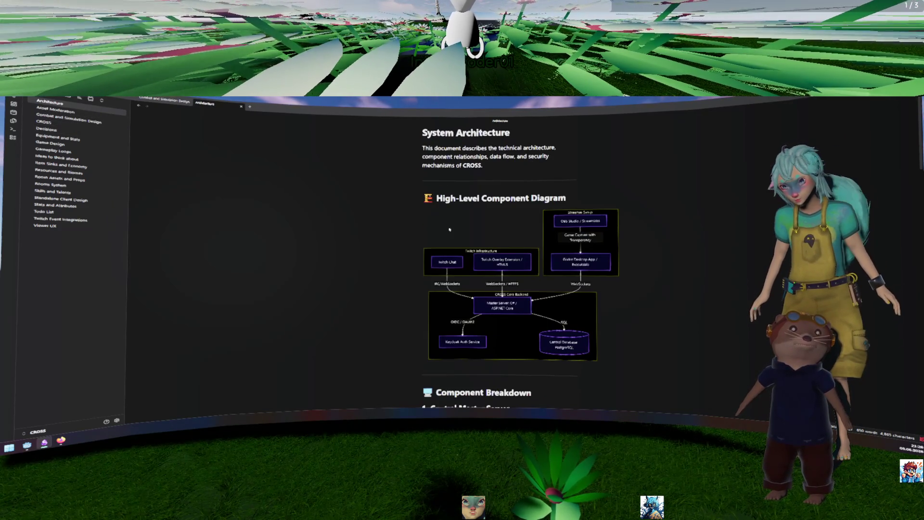
pyautogui.moveTo(472, 250); pyautogui.dragTo(595, 352)
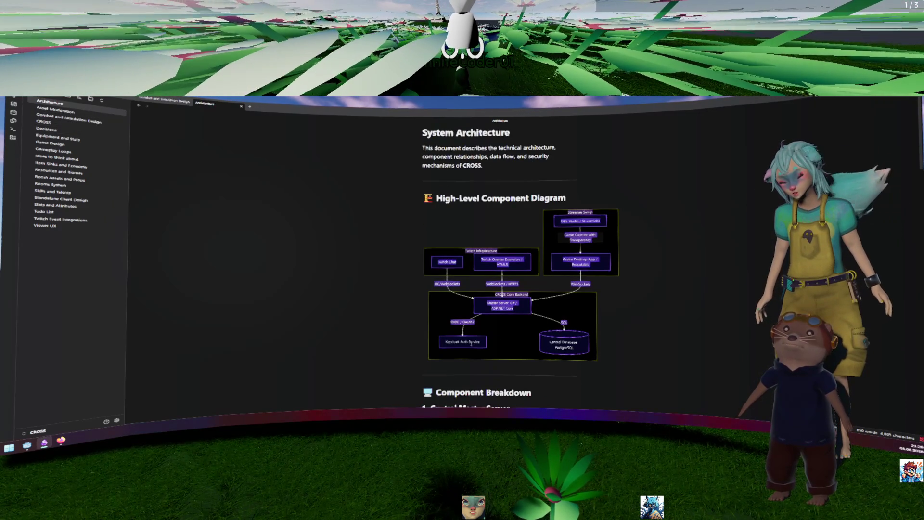
pyautogui.tripleClick(471, 343)
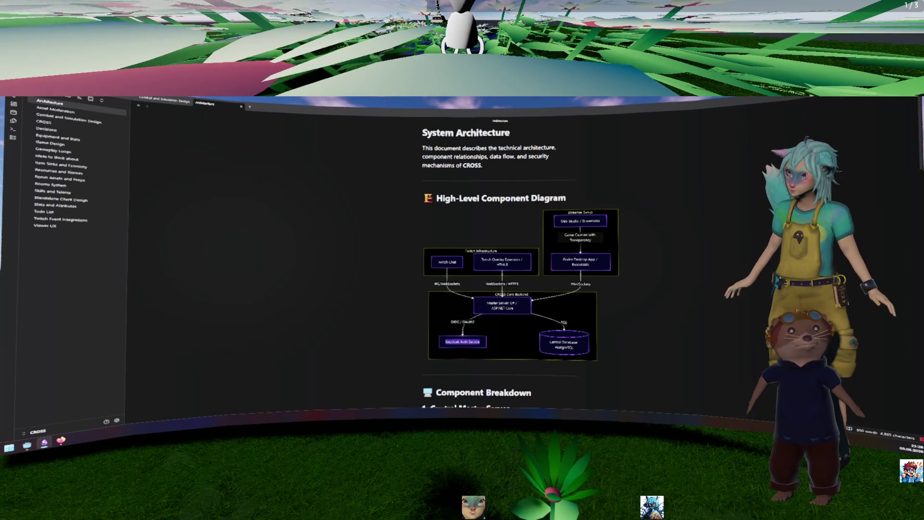
pyautogui.hotkey('alt', 'Tab')
# Step: Select the DEFAULT_SCOPE, BROKER_NONCE_PARAM and PROFILE_URL lines in TwitchIdentityProvider.java
pyautogui.moveTo(304, 241); pyautogui.dragTo(382, 242)
pyautogui.click(345, 242)
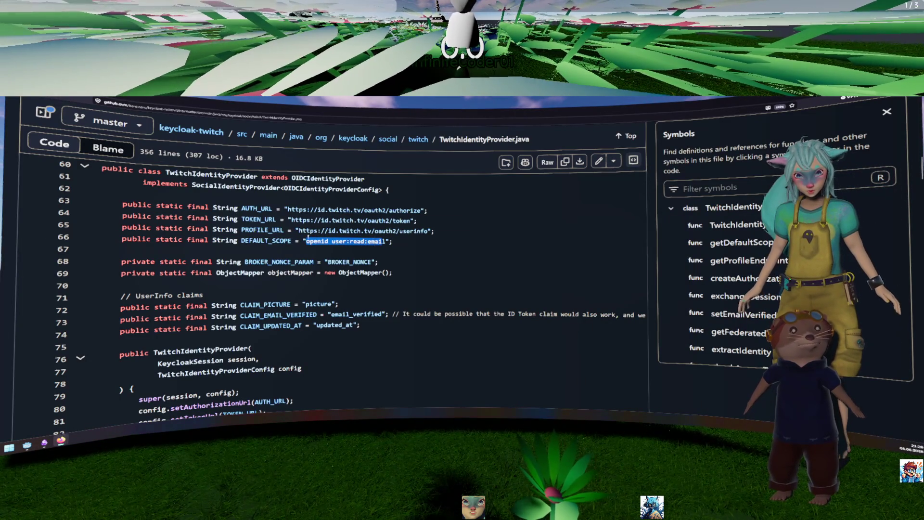
pyautogui.click(306, 242)
pyautogui.moveTo(305, 241)
pyautogui.mouseDown()
pyautogui.moveTo(393, 241)
pyautogui.moveTo(192, 236)
pyautogui.mouseUp()
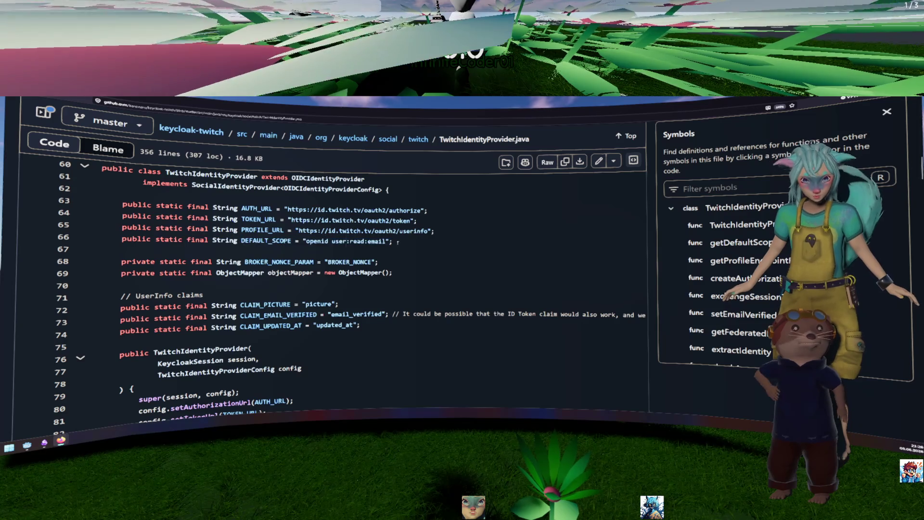
pyautogui.moveTo(393, 241); pyautogui.dragTo(150, 240)
pyautogui.moveTo(353, 272); pyautogui.dragTo(358, 273)
pyautogui.tripleClick(358, 263)
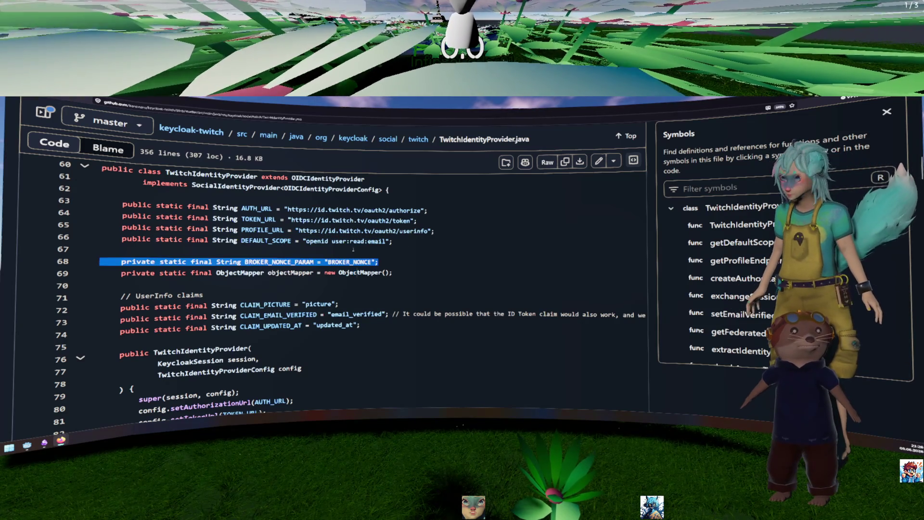
pyautogui.tripleClick(262, 230)
pyautogui.click(338, 247)
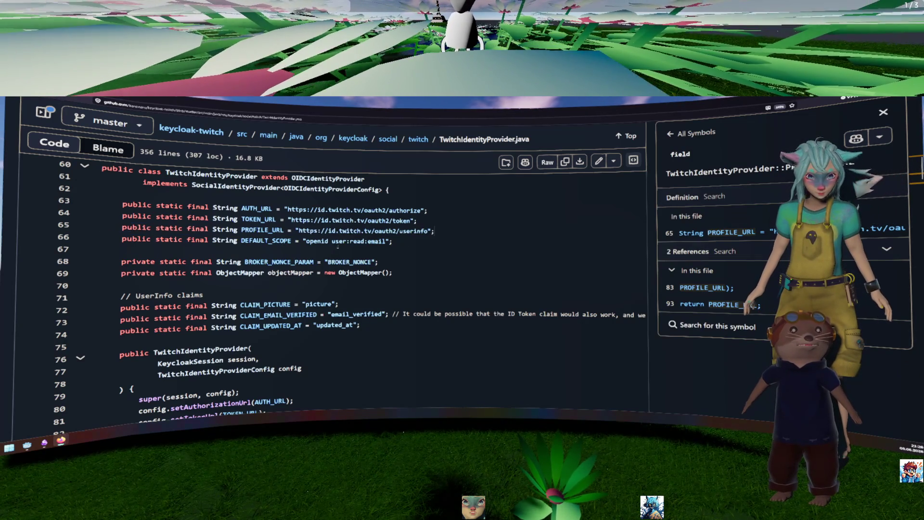
pyautogui.moveTo(100, 241); pyautogui.dragTo(393, 241)
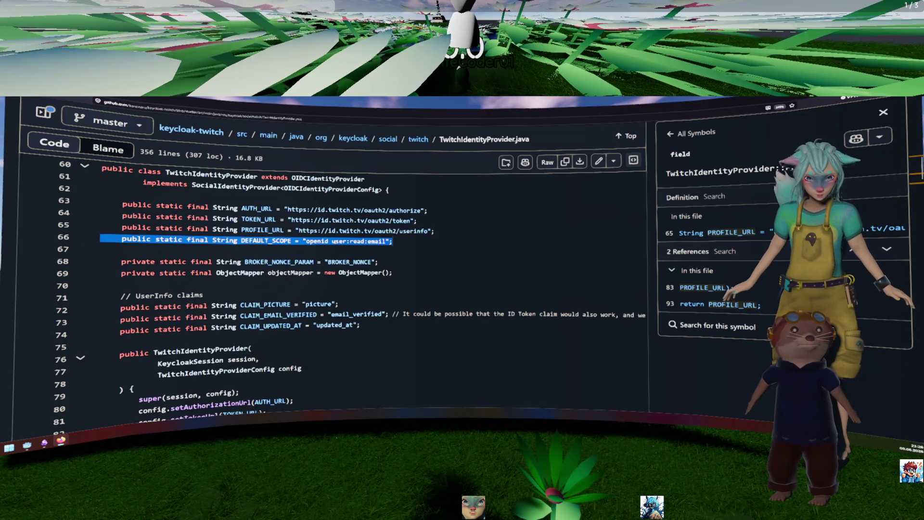
pyautogui.click(334, 242)
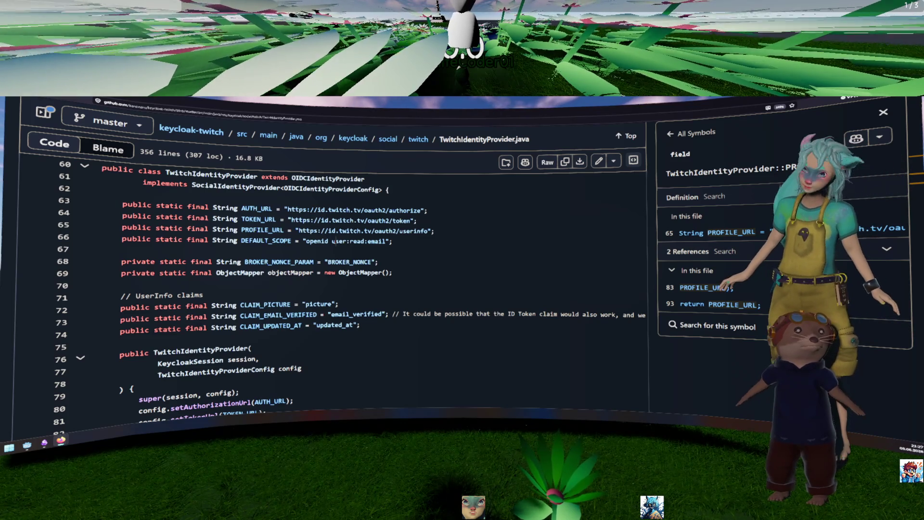
# Step: List ObjectMapper's 3 references, on lines 6 and 69, in the Symbols panel
pyautogui.click(354, 273)
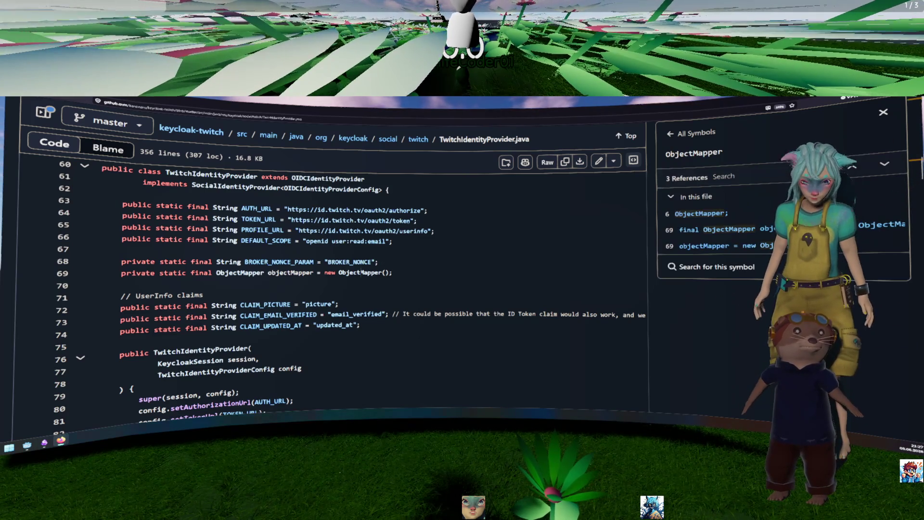
pyautogui.scroll(-2, 356, 289)
pyautogui.scroll(4, 362, 327)
pyautogui.scroll(5, 389, 280)
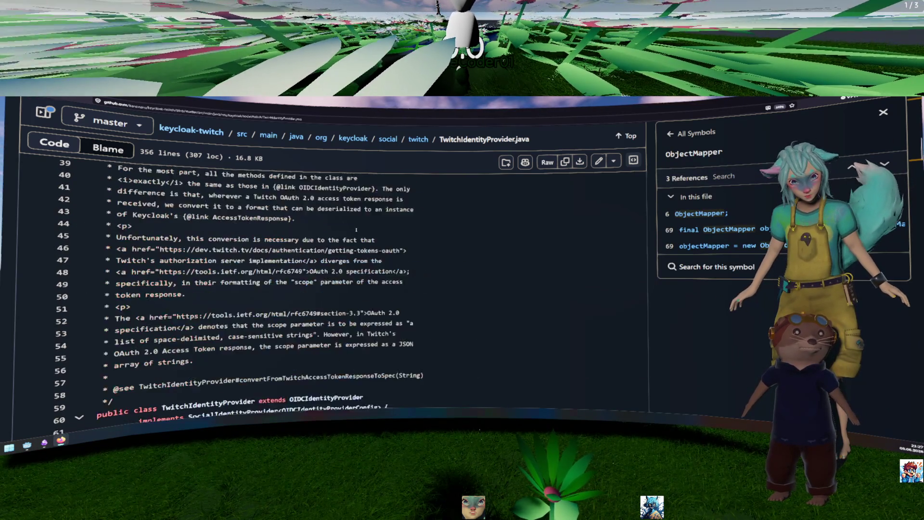
pyautogui.scroll(-7, 337, 275)
pyautogui.scroll(2, 328, 271)
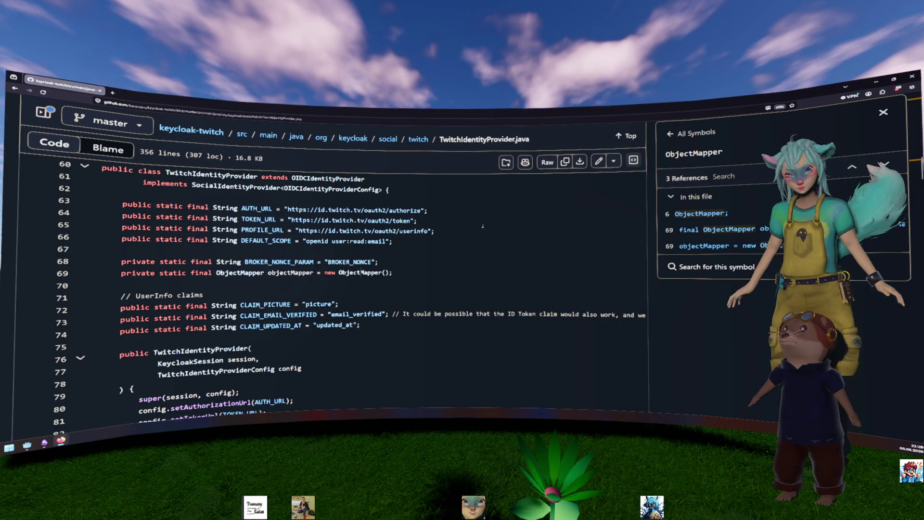
pyautogui.scroll(-2, 482, 227)
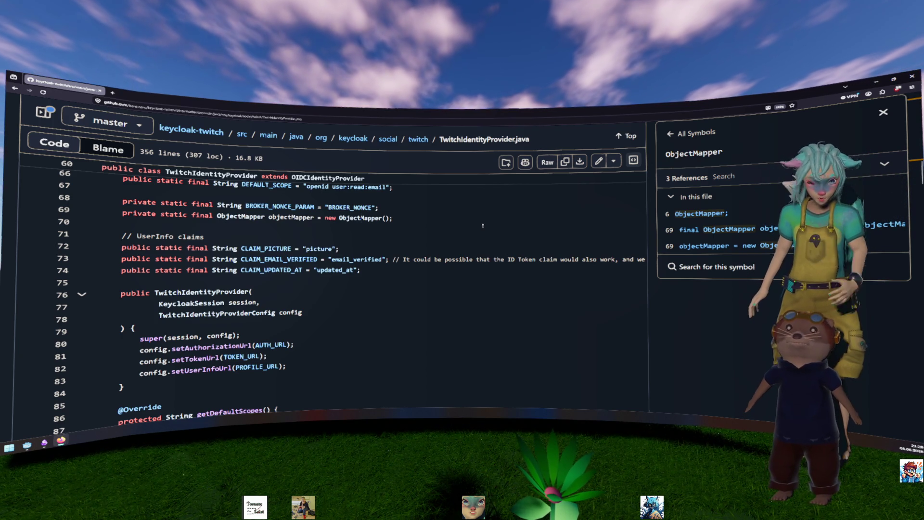
pyautogui.scroll(2, 475, 213)
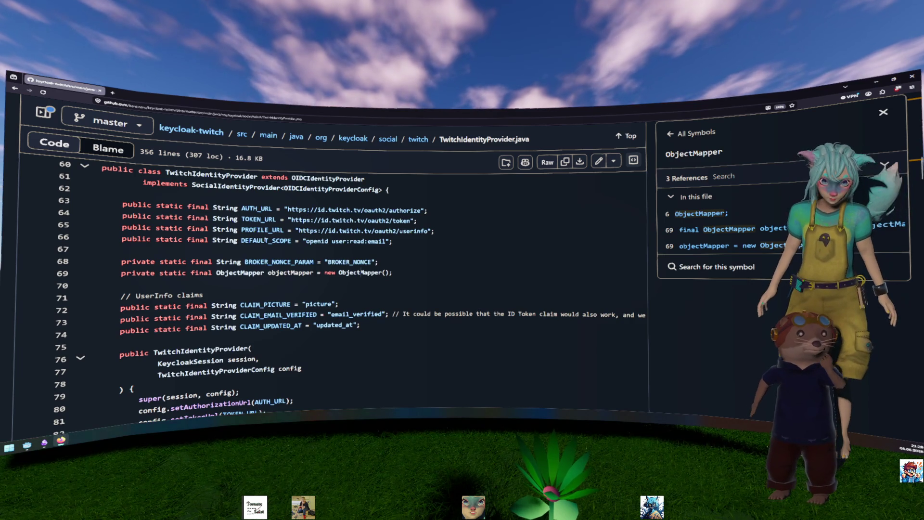
# Step: Check the DEFAULT_SCOPE field's definition and single reference, then switch to Godot's lobby scene
pyautogui.click(383, 239)
pyautogui.scroll(-10, 383, 240)
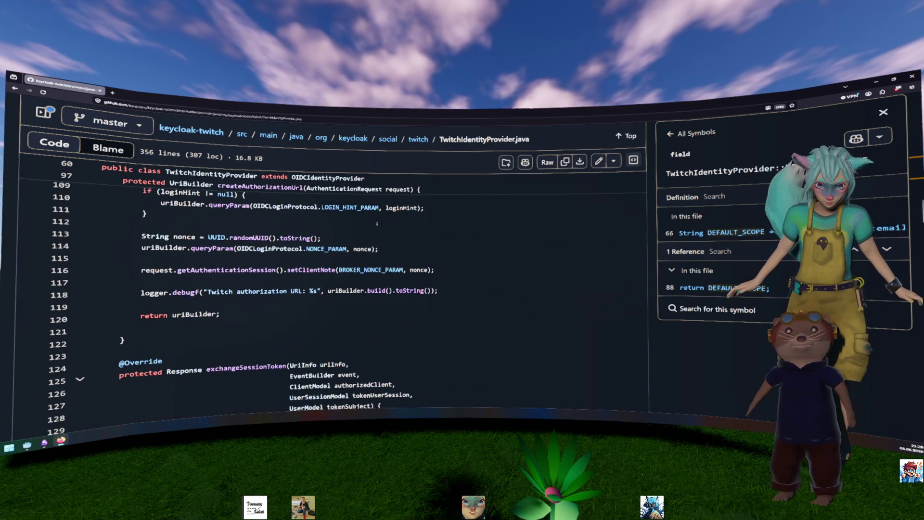
pyautogui.scroll(10, 376, 221)
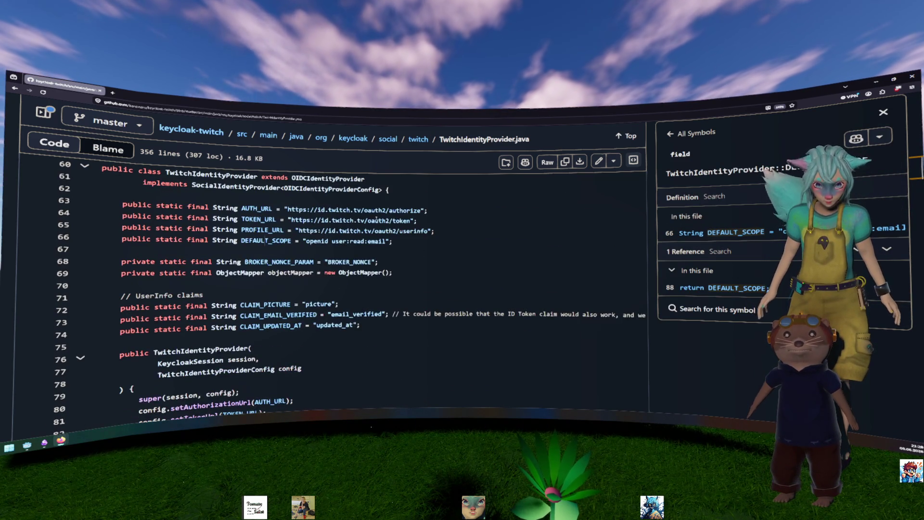
pyautogui.scroll(1, 376, 218)
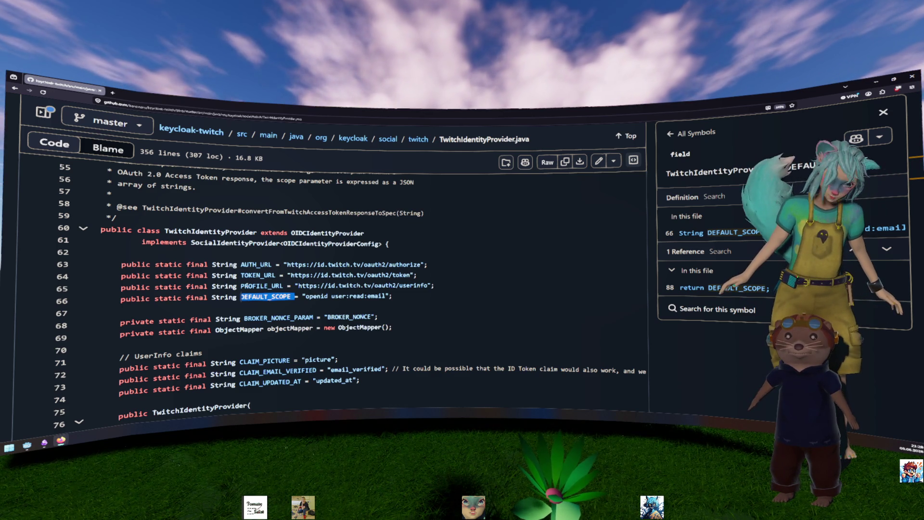
pyautogui.click(100, 252)
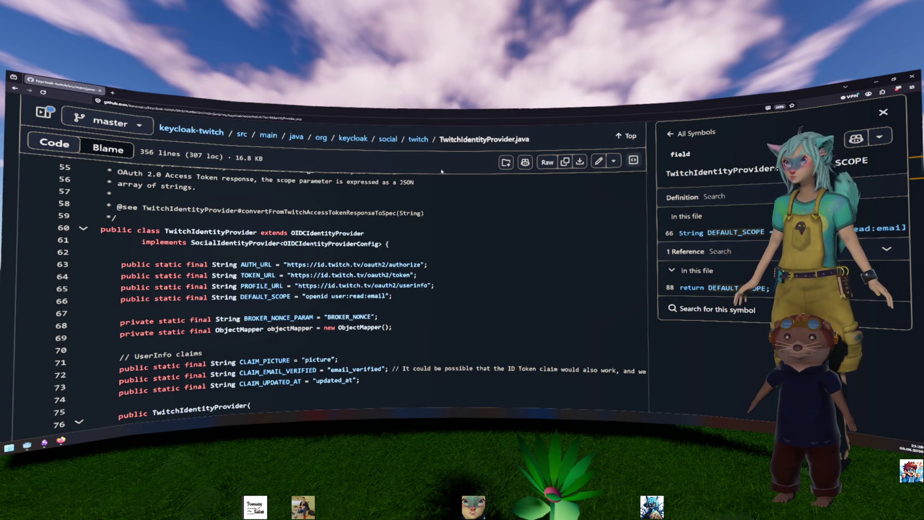
pyautogui.hotkey('alt', 'Tab')
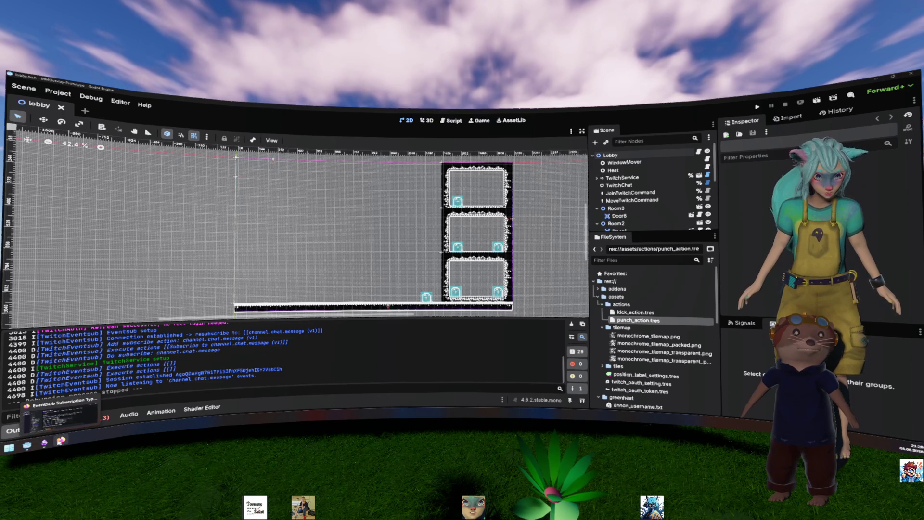
pyautogui.click(61, 441)
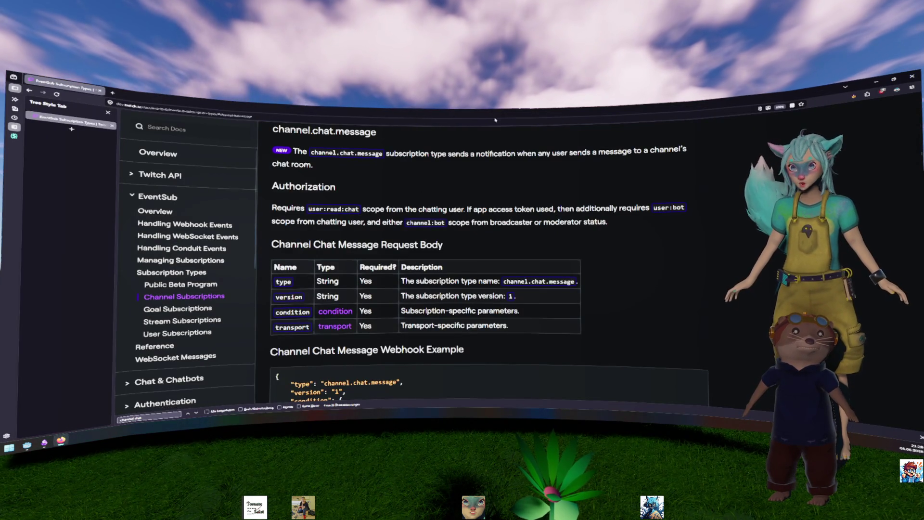
pyautogui.hotkey('alt', 'Tab')
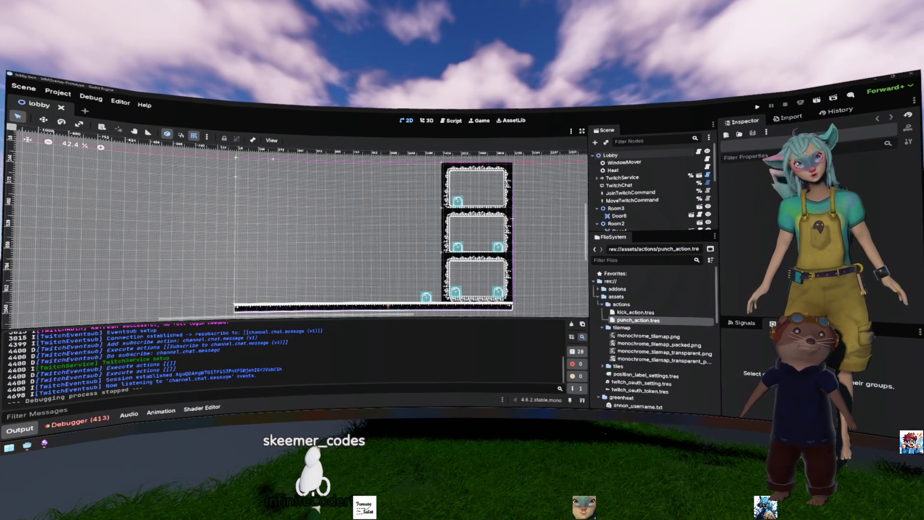
# Step: Create the realm named Cross in Keycloak and go to its Identity providers page
pyautogui.hotkey('alt', 'Tab')
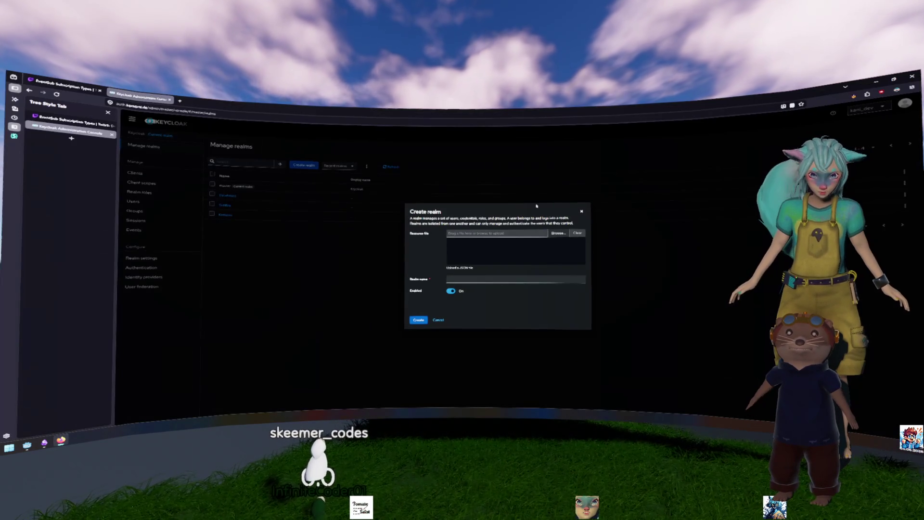
pyautogui.click(501, 278)
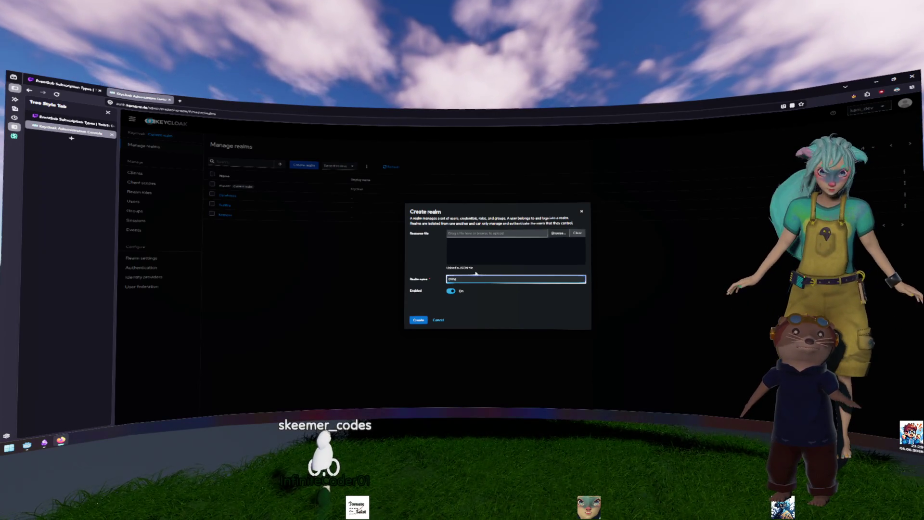
pyautogui.click(330, 265)
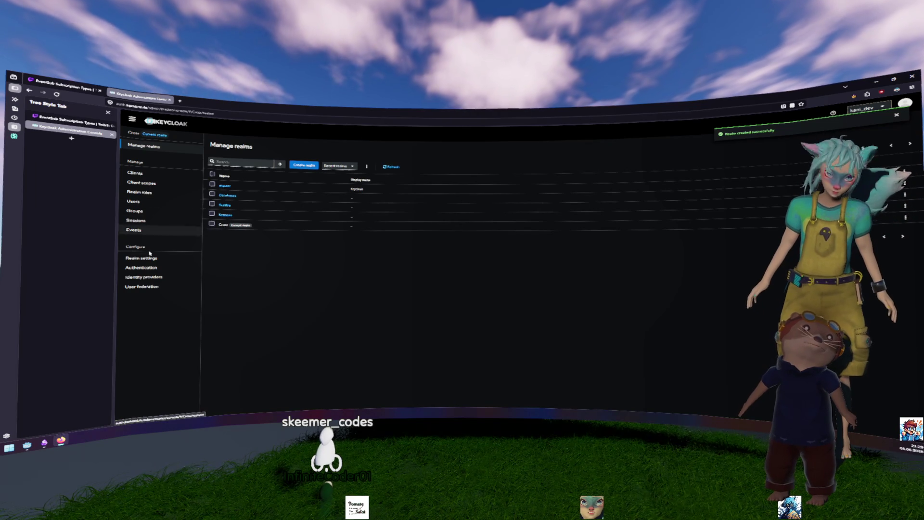
pyautogui.click(159, 278)
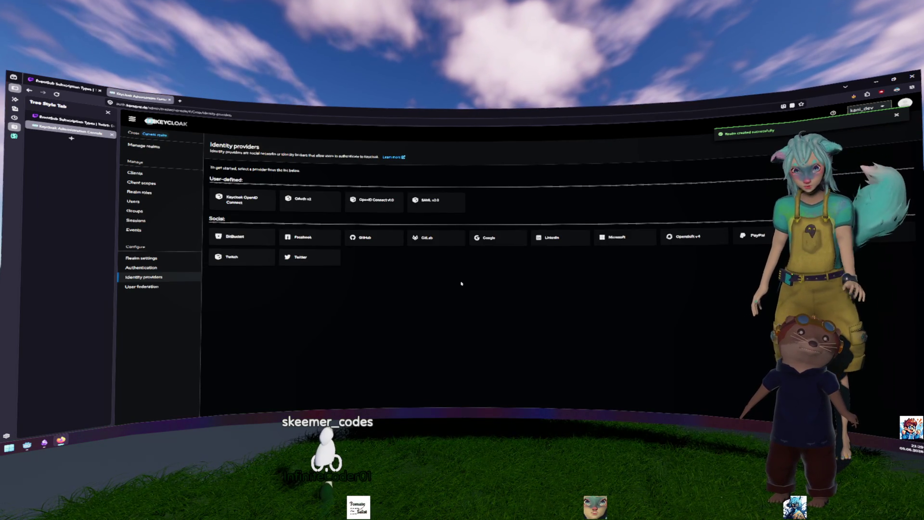
# Step: Enlarge the Keycloak page and open the Add Twitch provider form with alias twitch
pyautogui.hotkey('ctrl', '+')
pyautogui.hotkey('ctrl', '+')
pyautogui.hotkey('ctrl', '+')
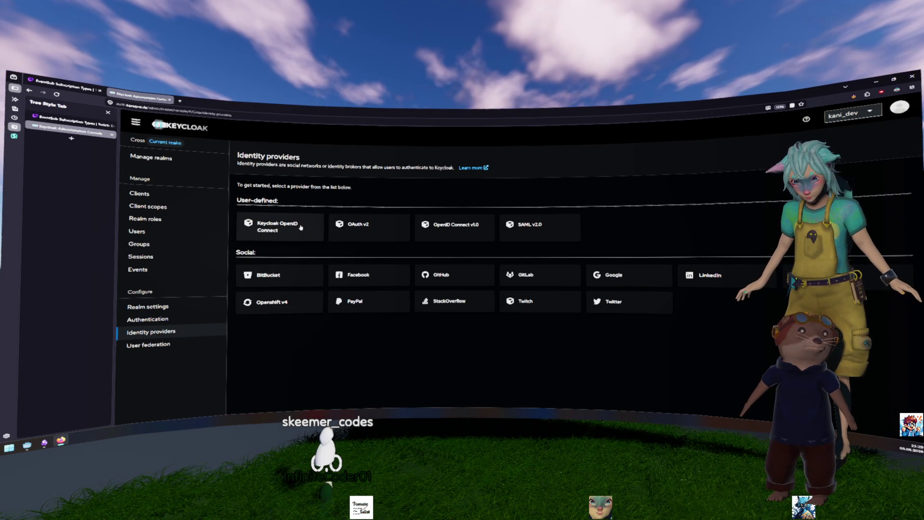
pyautogui.click(524, 301)
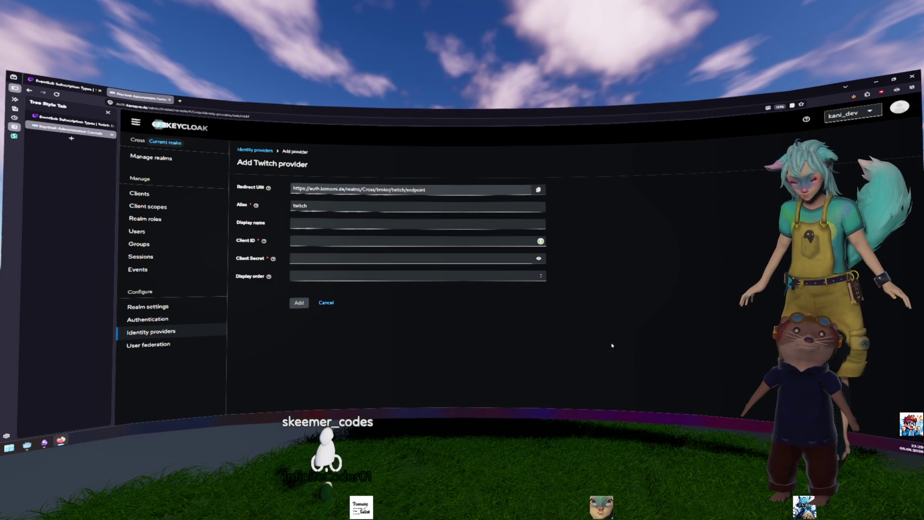
pyautogui.click(419, 241)
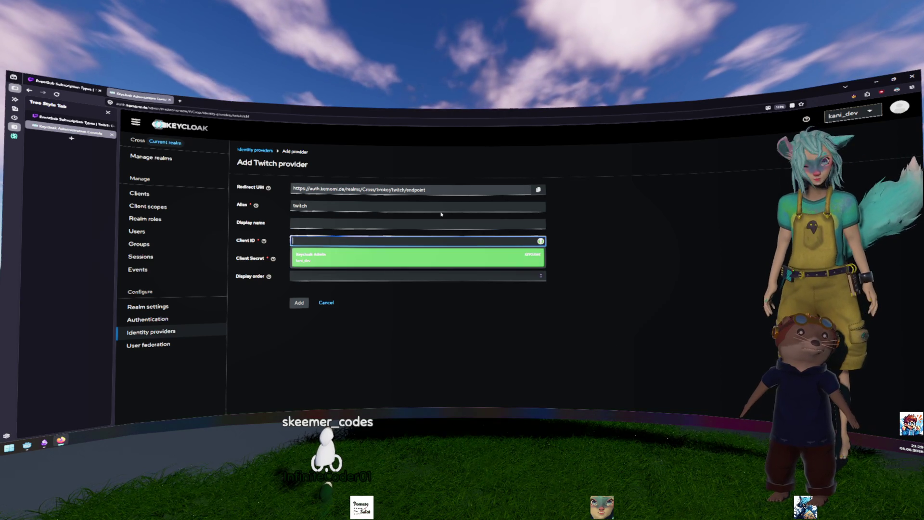
pyautogui.click(634, 203)
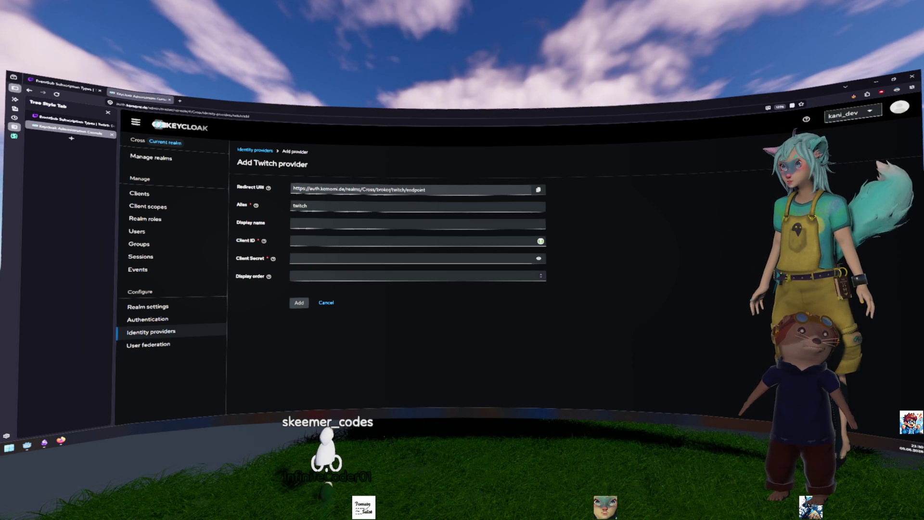
# Step: Paste the Twitch app's client ID and client secret into their fields
pyautogui.click(354, 241)
pyautogui.hotkey('ctrl', 'v')
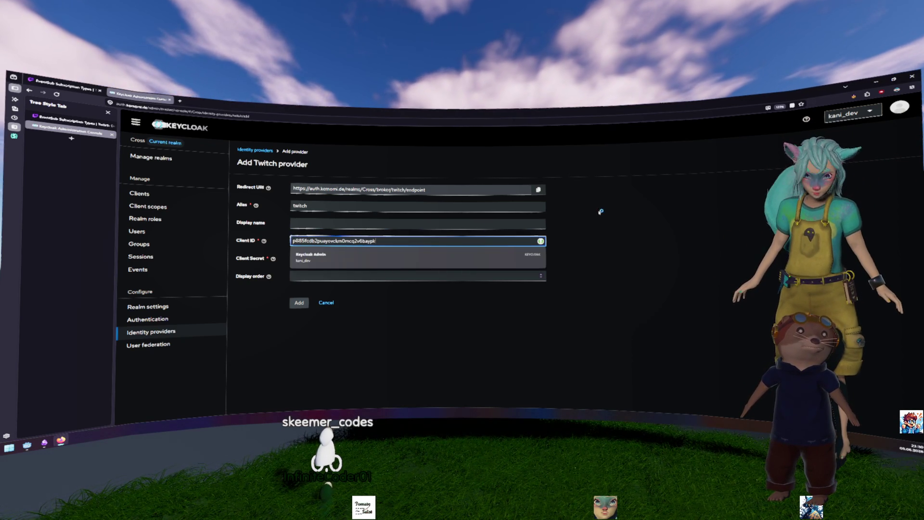
pyautogui.click(600, 210)
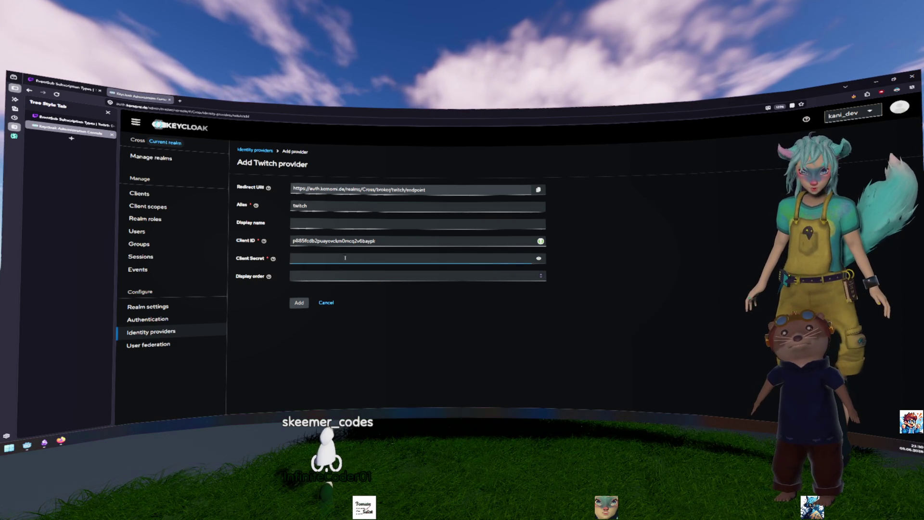
pyautogui.click(411, 259)
pyautogui.hotkey('ctrl', 'v')
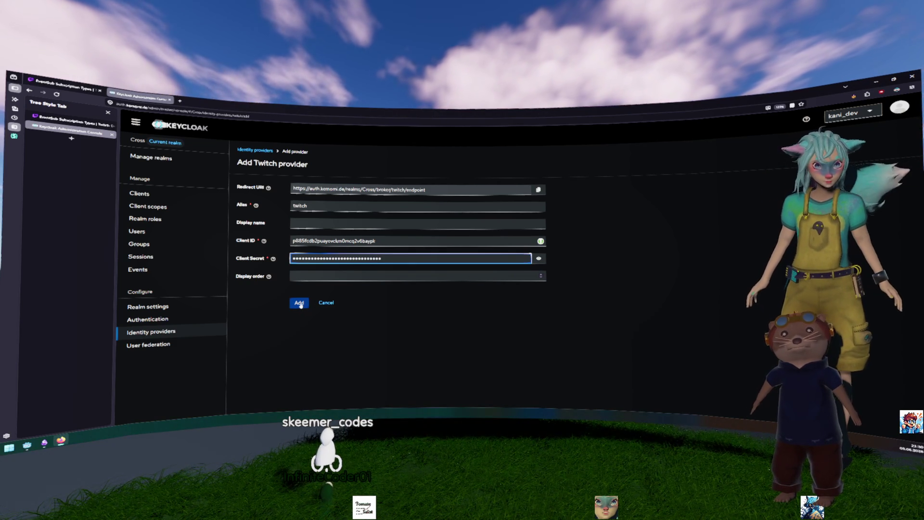
# Step: Create the twitch identity provider and enter user:read:chat in its Scopes field
pyautogui.click(299, 303)
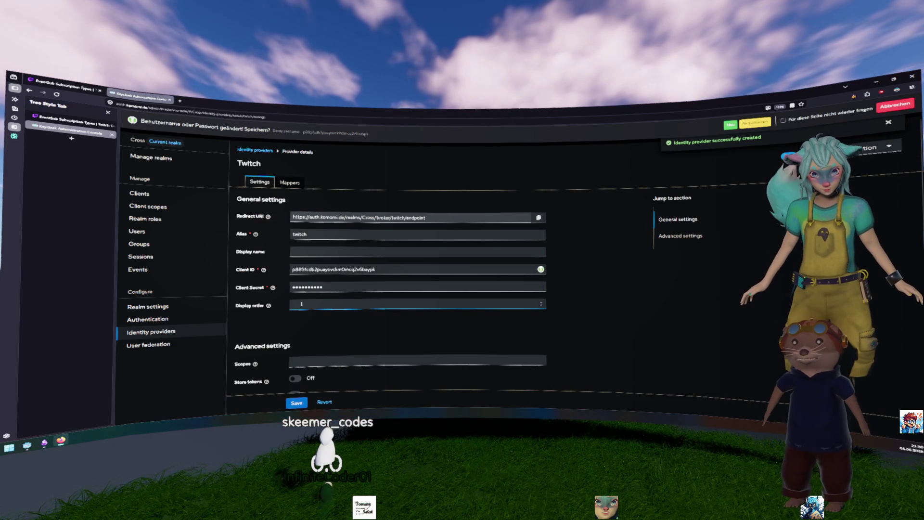
pyautogui.scroll(-1, 314, 308)
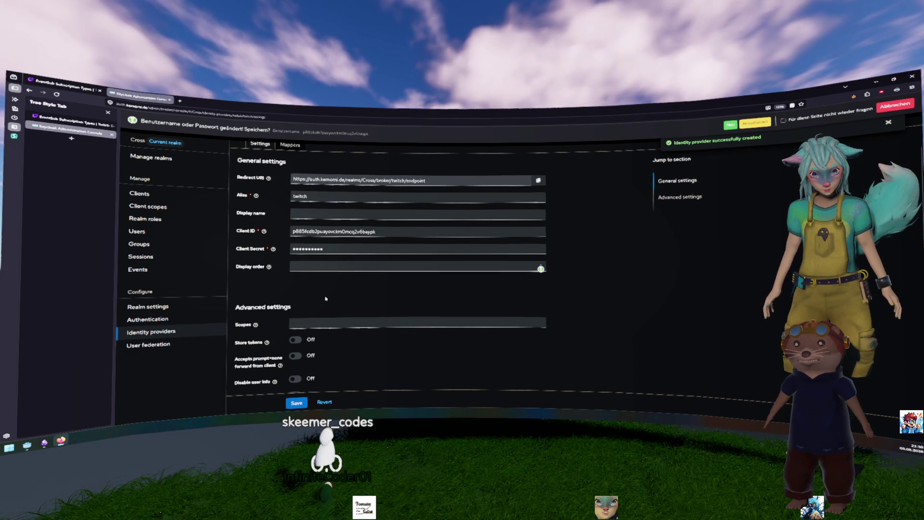
pyautogui.click(329, 321)
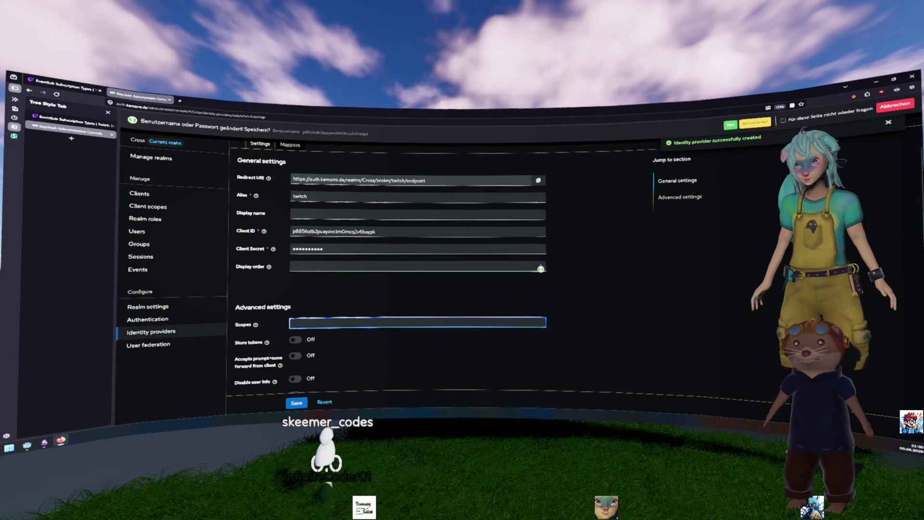
pyautogui.click(312, 110)
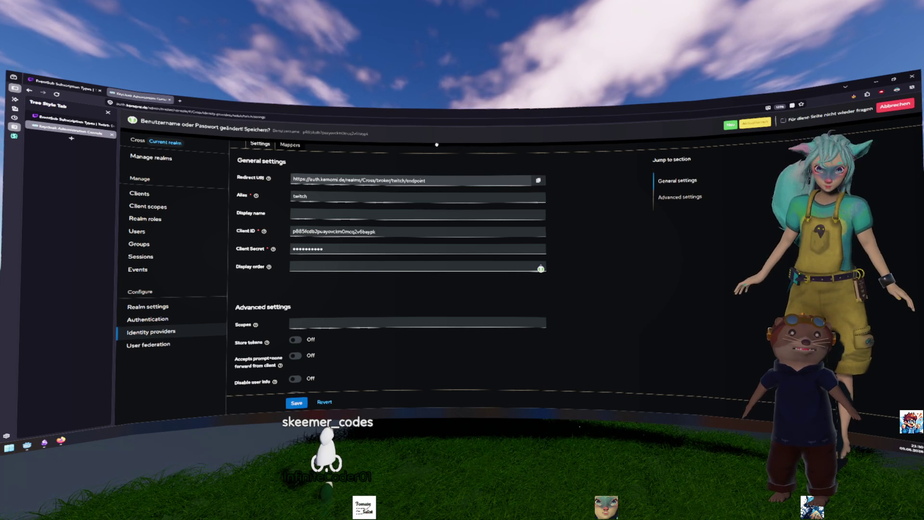
pyautogui.click(353, 324)
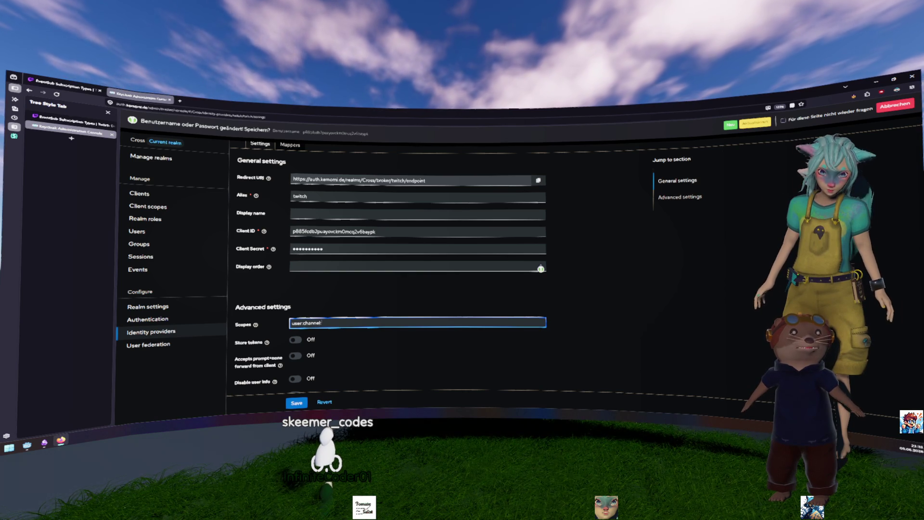
pyautogui.press('Tab')
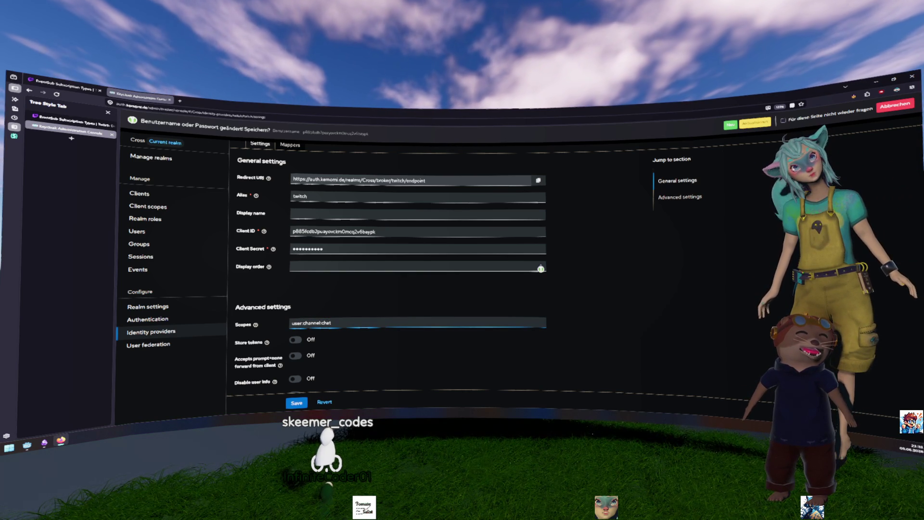
pyautogui.hotkey('alt', 'Tab')
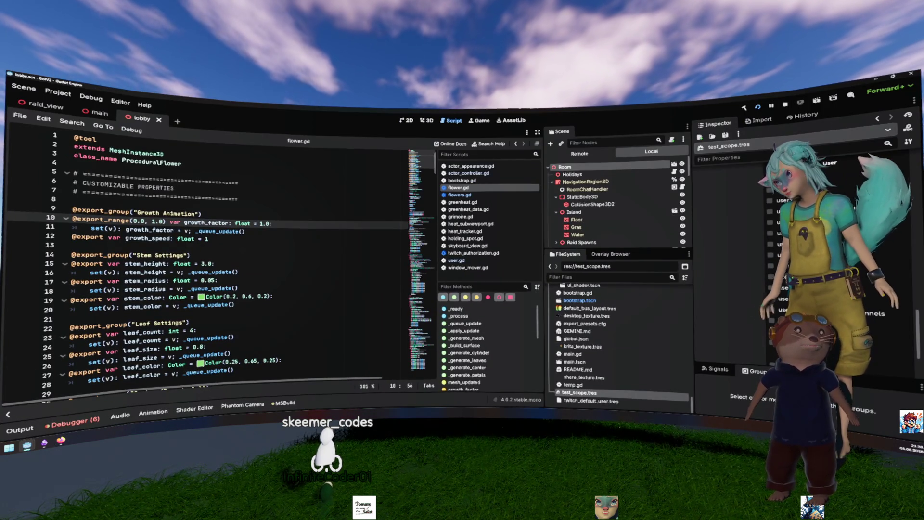
pyautogui.hotkey('alt', 'Tab')
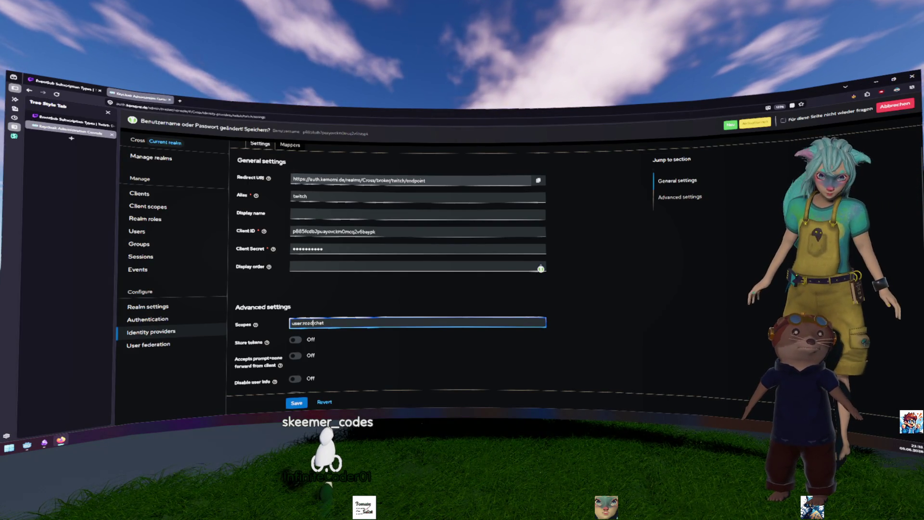
# Step: Back in Godot, filter the FileSystem dock for chat files
pyautogui.hotkey('alt', 'Tab')
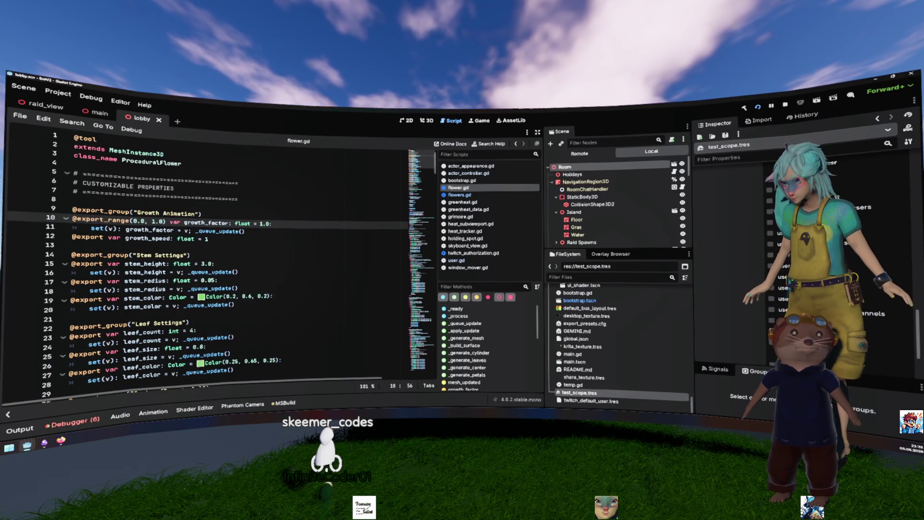
pyautogui.scroll(2, 843, 265)
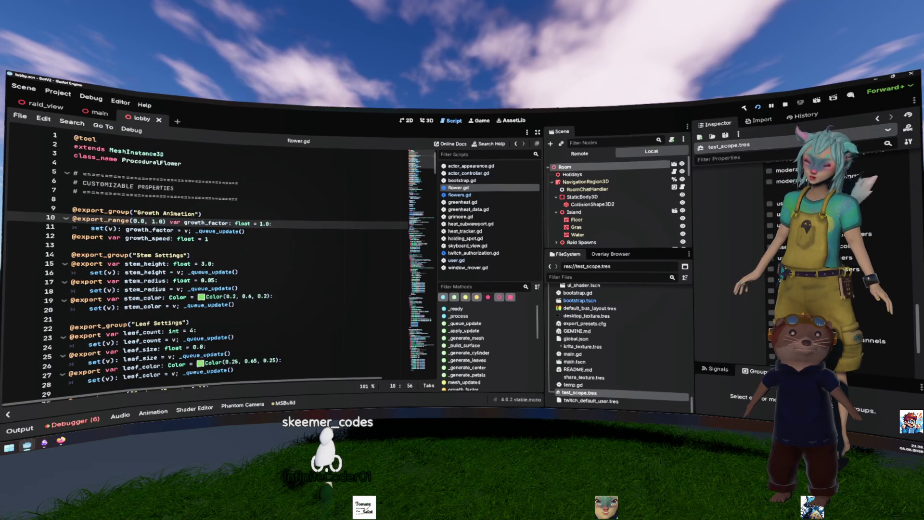
pyautogui.scroll(3, 843, 241)
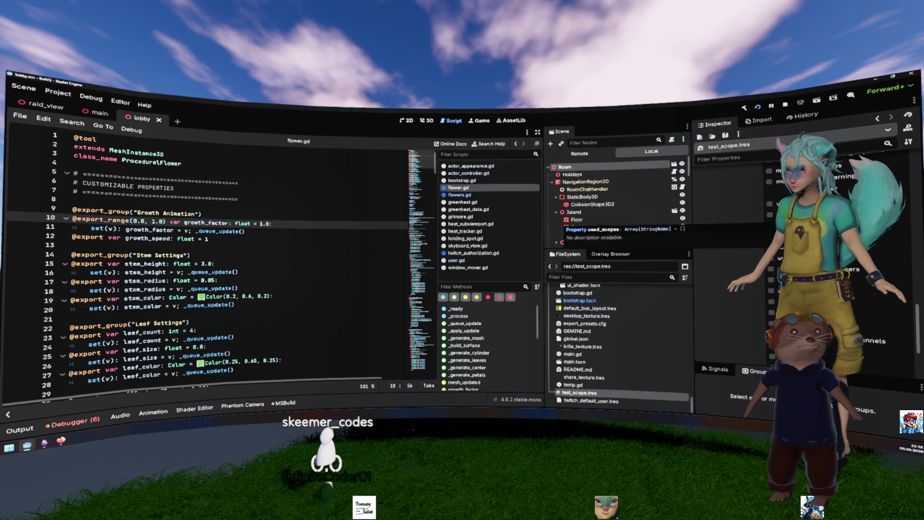
pyautogui.scroll(10, 843, 265)
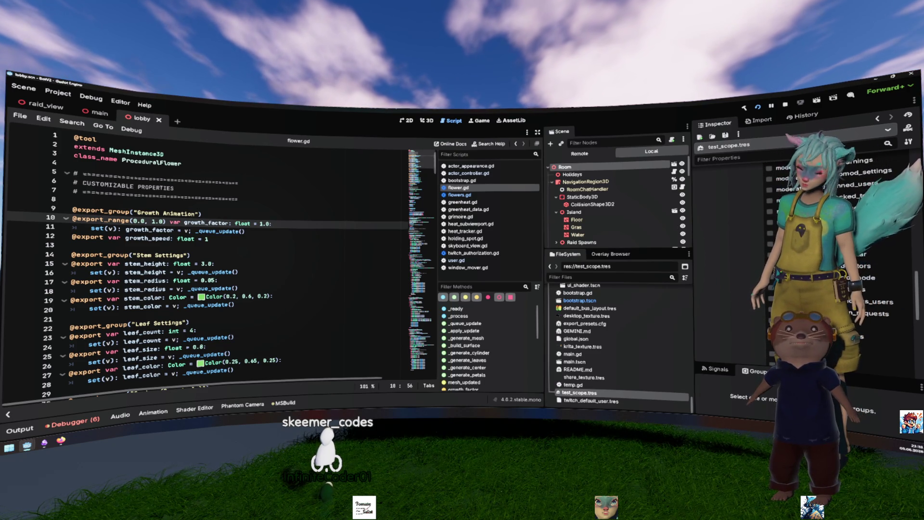
pyautogui.scroll(5, 843, 289)
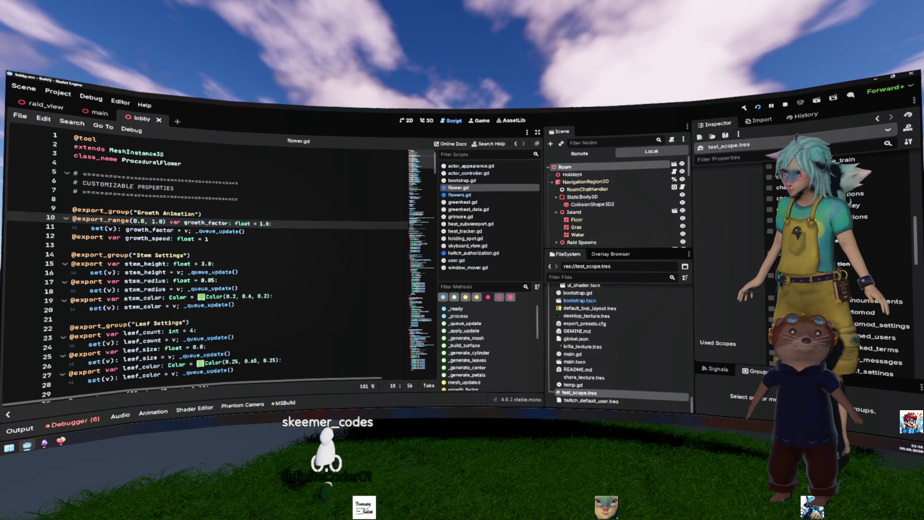
pyautogui.click(602, 278)
pyautogui.write('d')
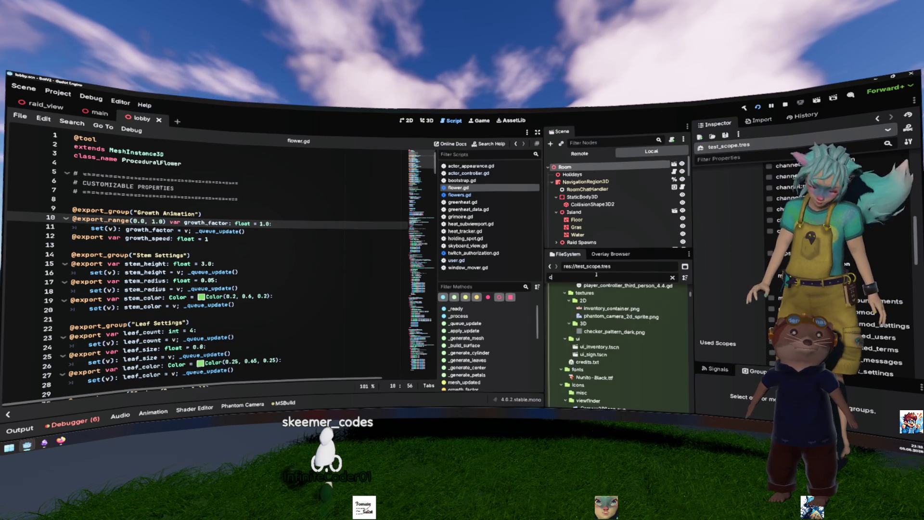
pyautogui.press('BackSpace')
pyautogui.write('chat')
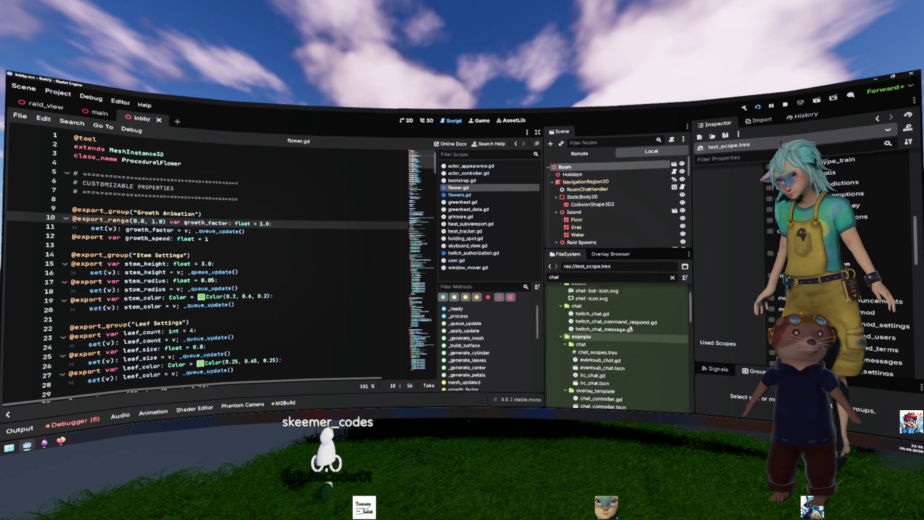
# Step: Narrow the filter to chat_sco, open chat_scopes.tres and expand its five Used Scopes
pyautogui.scroll(-1, 625, 337)
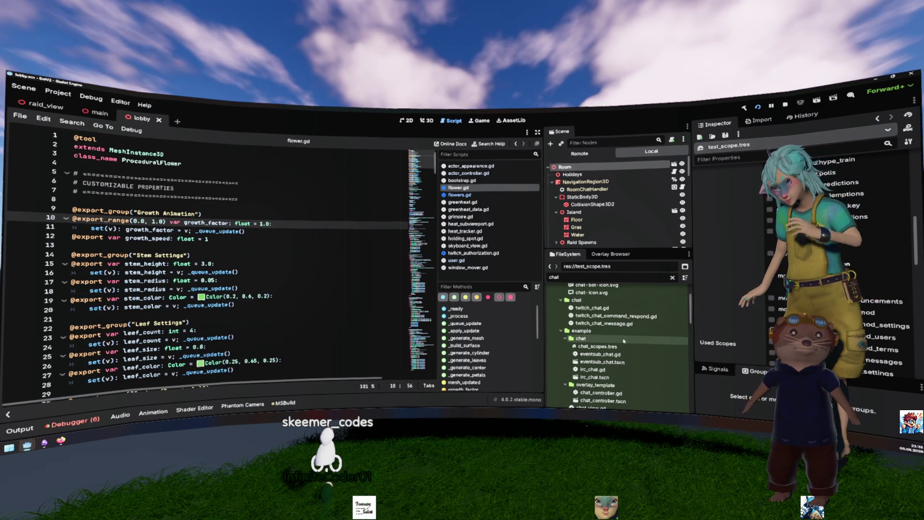
pyautogui.scroll(-4, 624, 341)
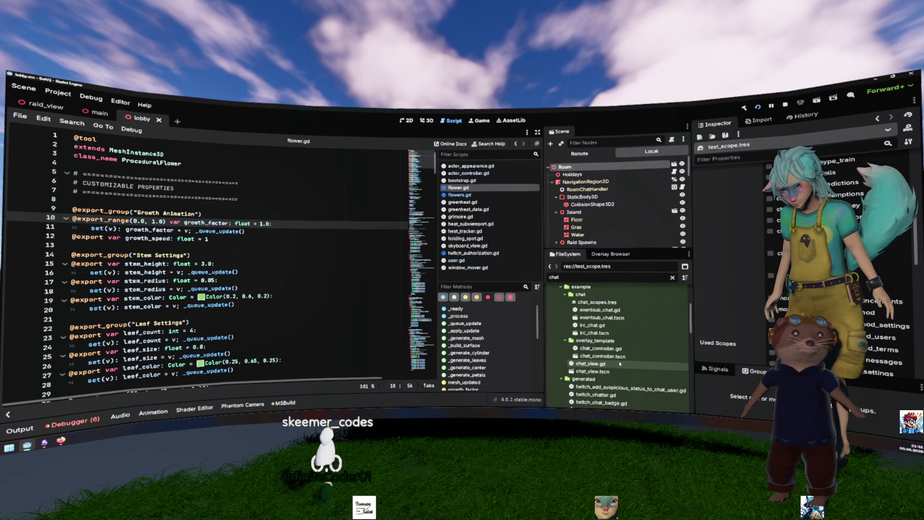
pyautogui.scroll(-10, 620, 364)
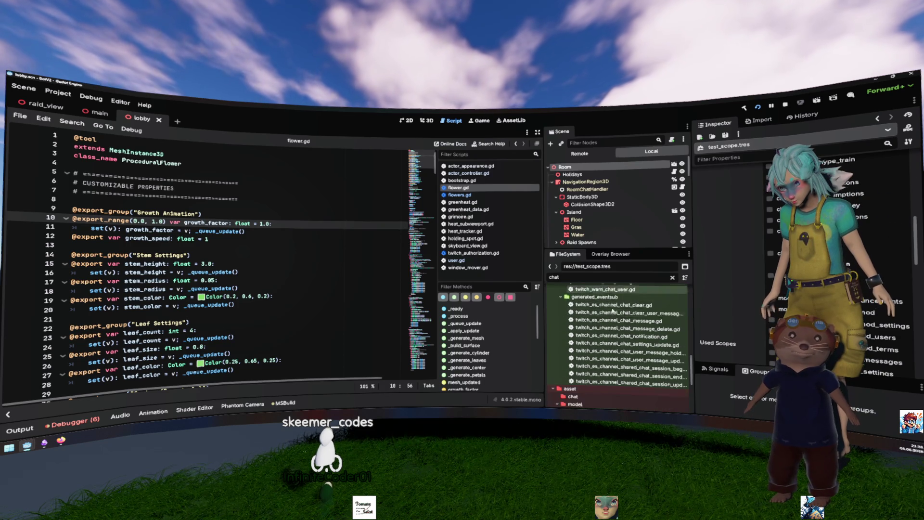
pyautogui.write('_')
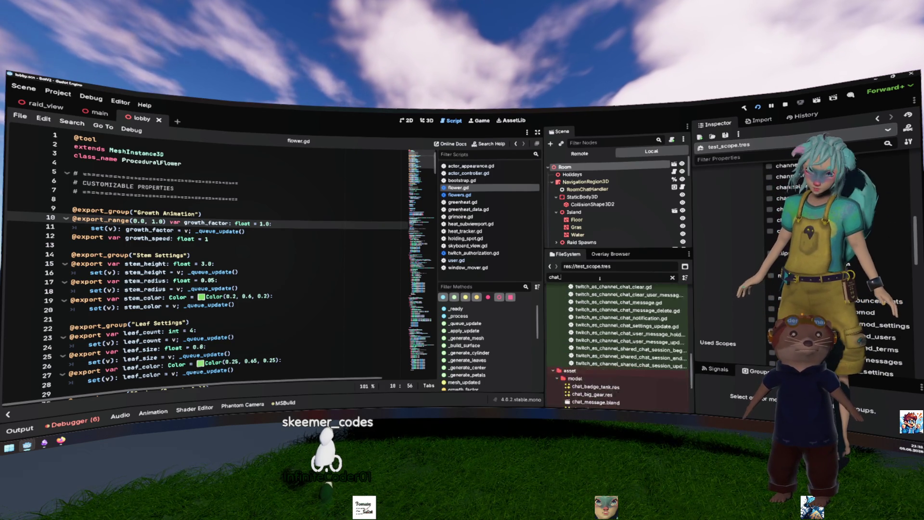
pyautogui.write('sco')
pyautogui.click(607, 337)
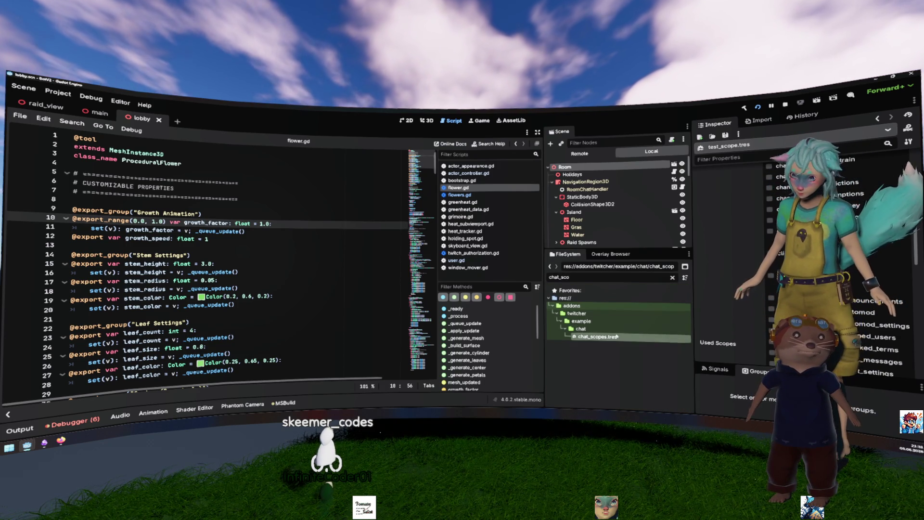
pyautogui.doubleClick(615, 337)
pyautogui.click(841, 176)
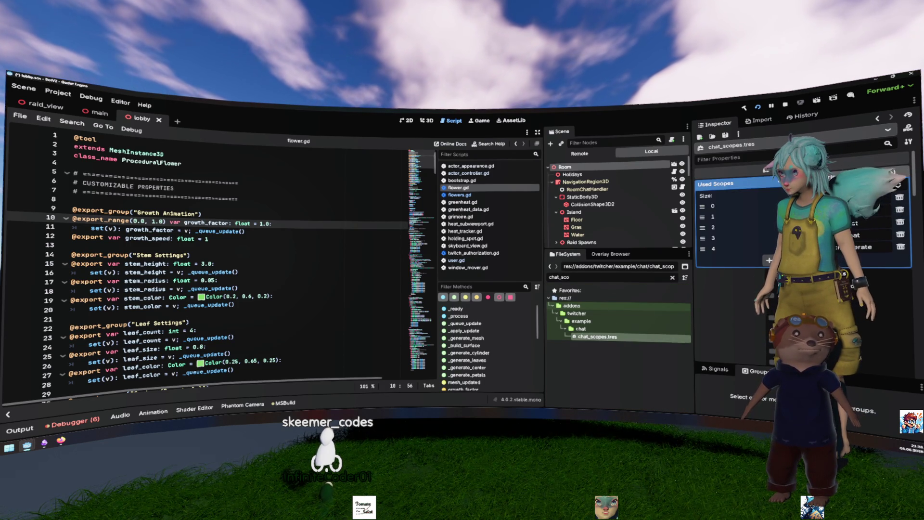
# Step: Comparing against Godot's scope list, add chat:read to the Twitch Scopes field
pyautogui.hotkey('alt', 'Tab')
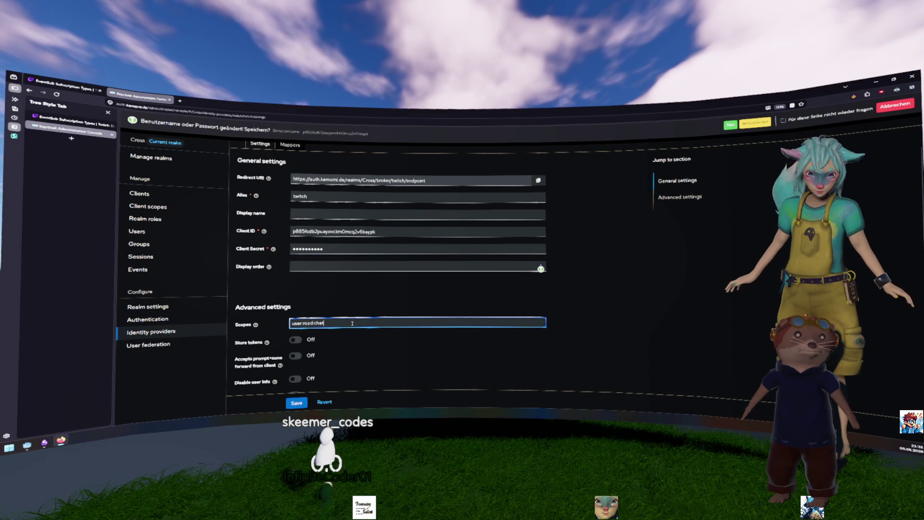
pyautogui.hotkey('alt', 'Tab')
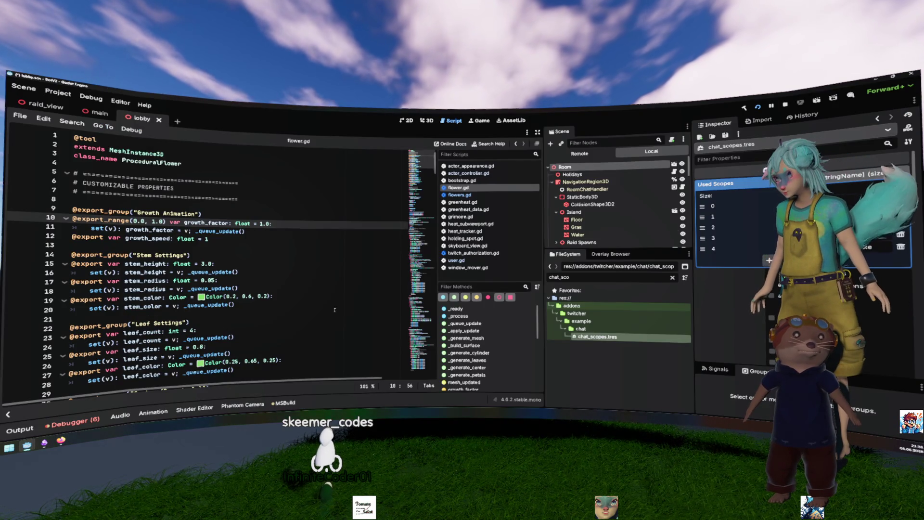
pyautogui.hotkey('alt', 'Tab')
pyautogui.write(', chat:read')
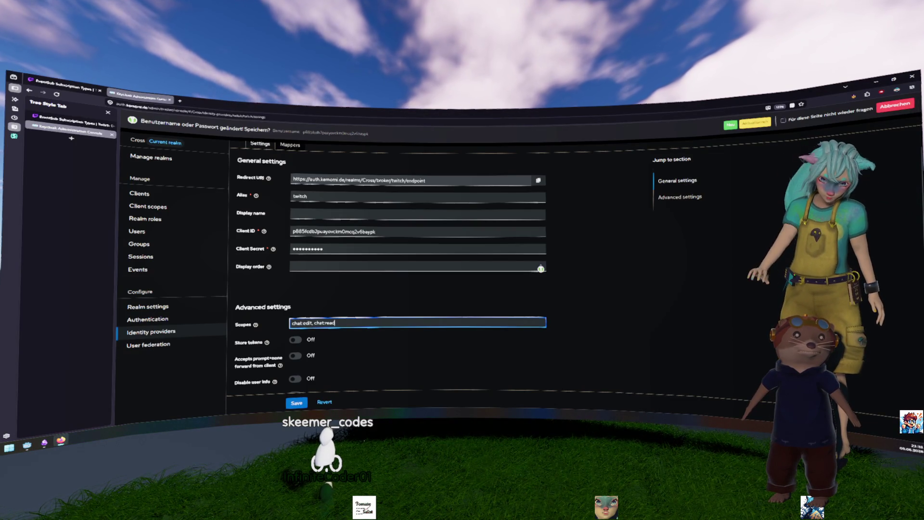
pyautogui.hotkey('alt', 'Tab')
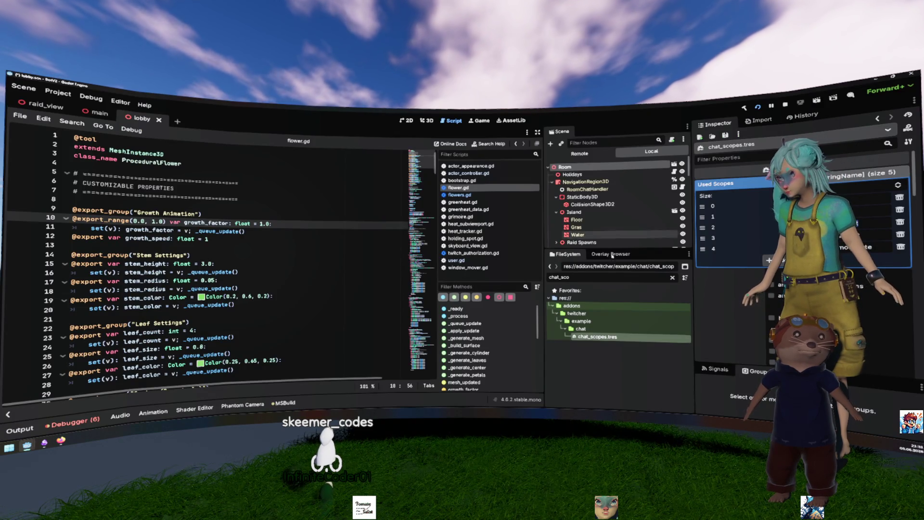
pyautogui.hotkey('alt', 'Tab')
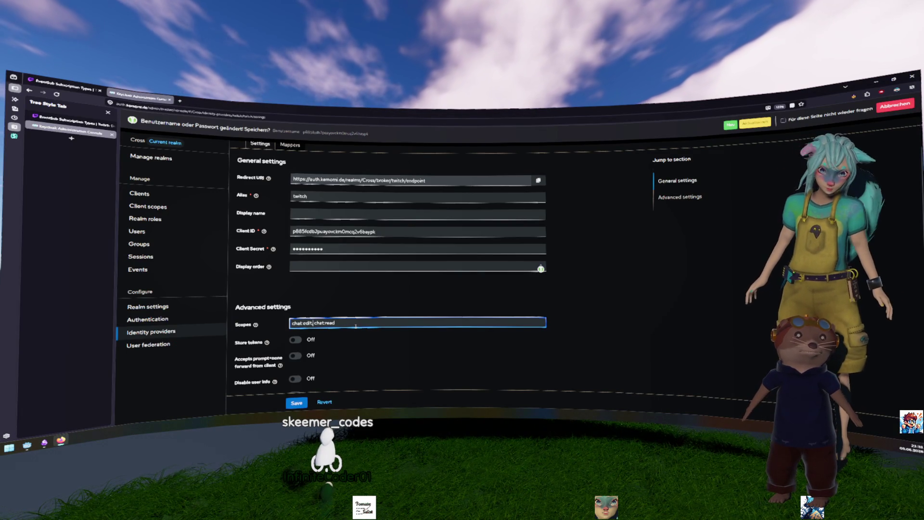
pyautogui.press('Right')
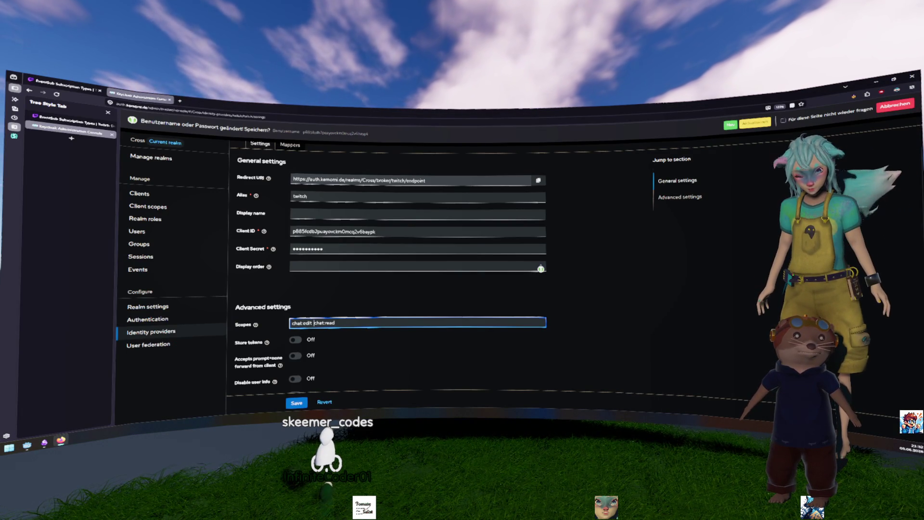
pyautogui.click(334, 324)
# Step: Append user:write:chat, channel:moderate, openid and user:read:email, checking the Godot list
pyautogui.hotkey('alt', 'Tab')
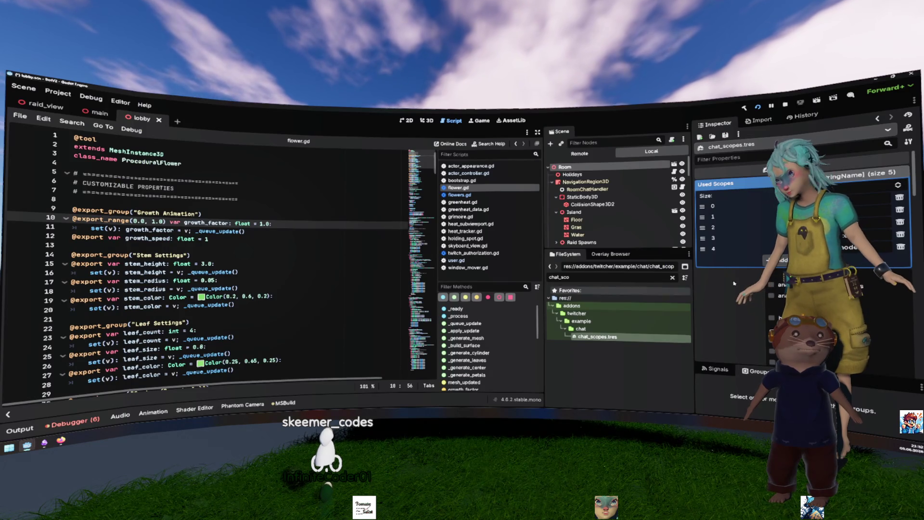
pyautogui.hotkey('alt', 'Tab')
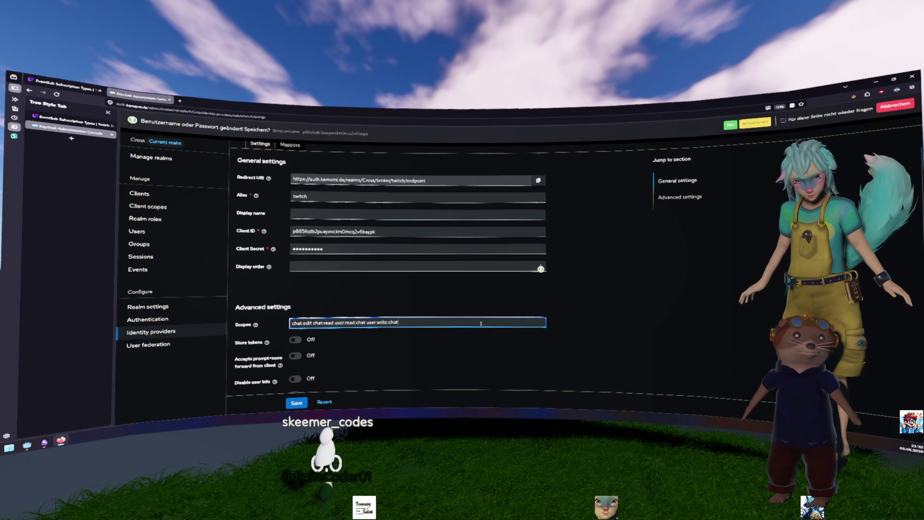
pyautogui.hotkey('alt', 'Tab')
pyautogui.hotkey('alt', 'Tab')
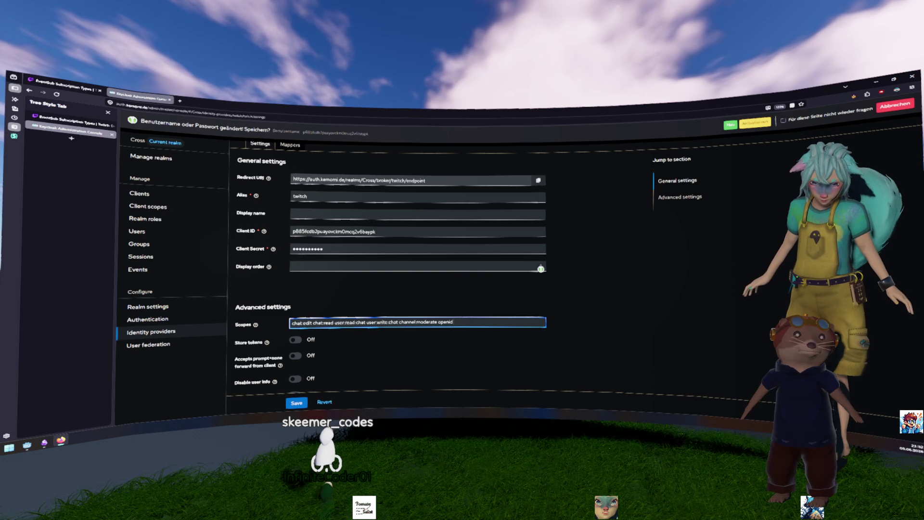
pyautogui.hotkey('alt', 'Tab')
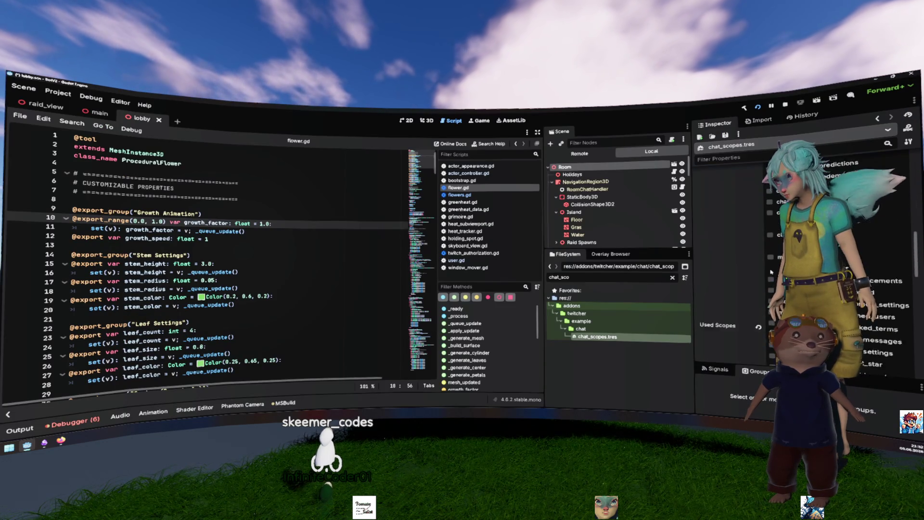
pyautogui.scroll(-5, 771, 271)
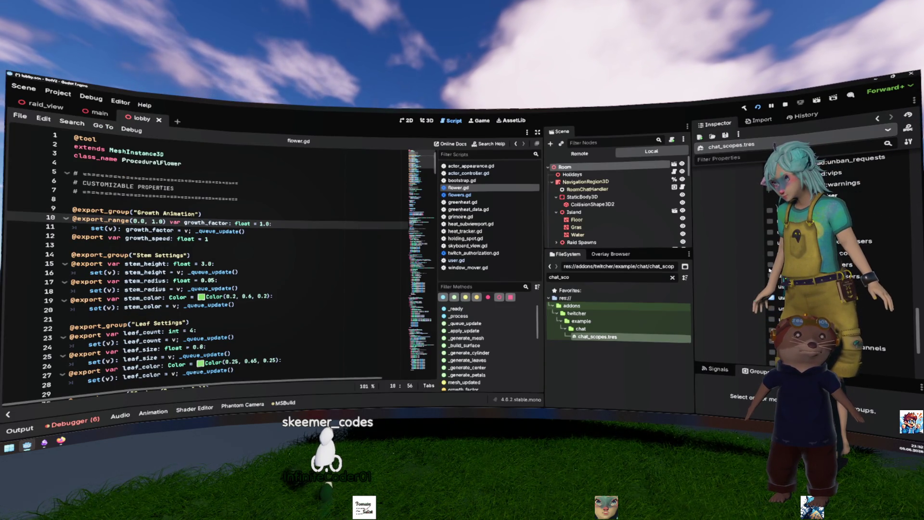
pyautogui.hotkey('alt', 'Tab')
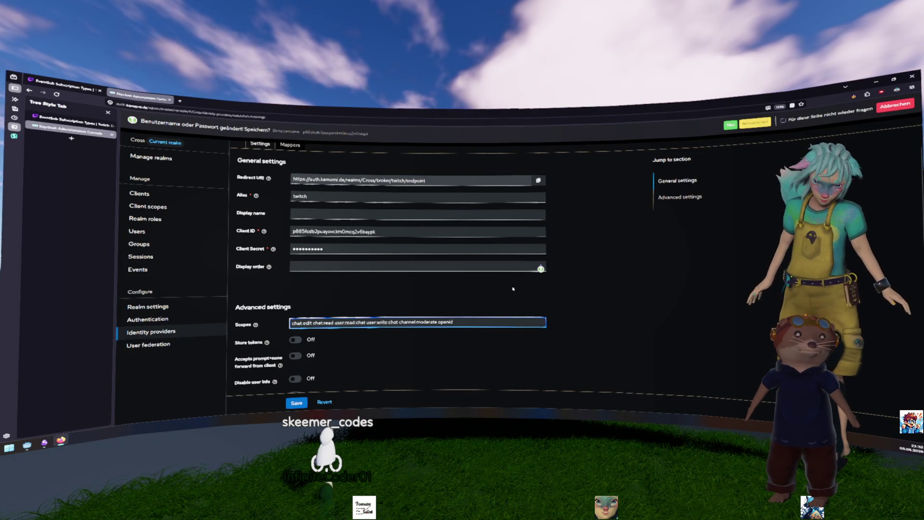
pyautogui.write(':re')
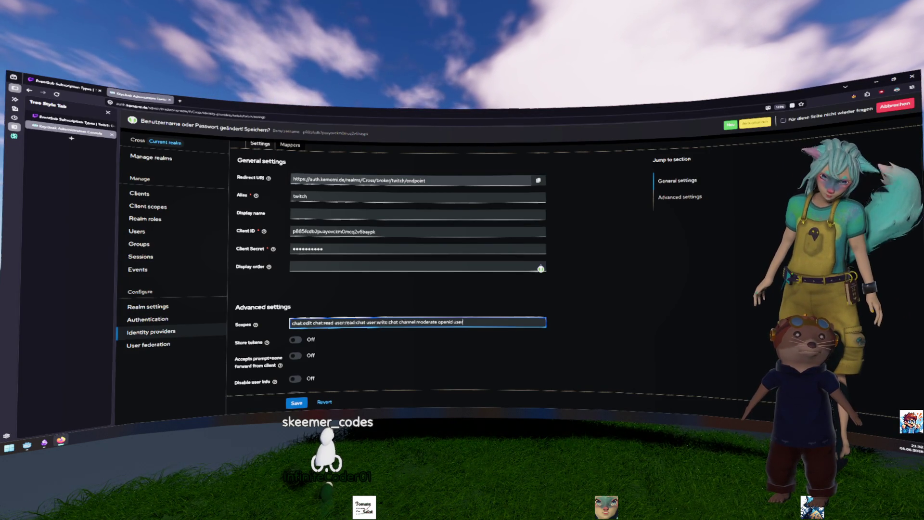
pyautogui.write('ad:email')
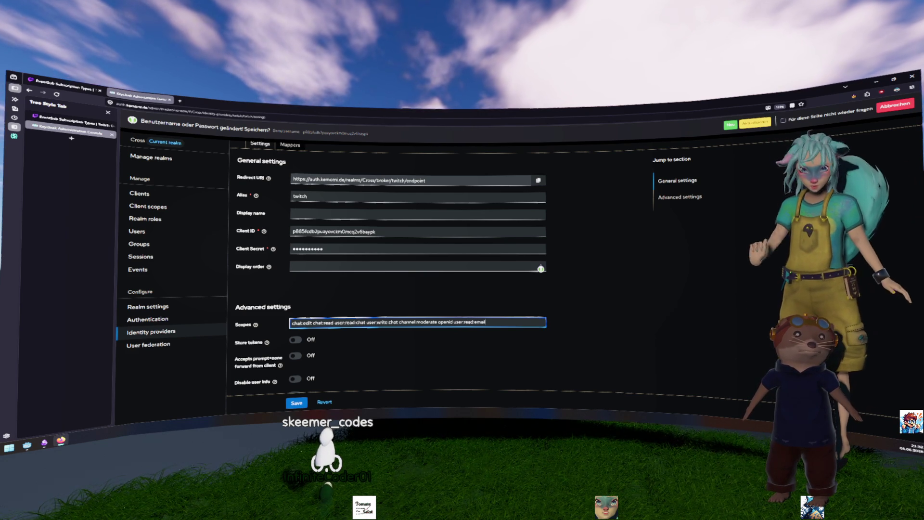
# Step: Switch on Trust Email for the Twitch provider, reviewing the Account linking only help
pyautogui.scroll(-1, 541, 268)
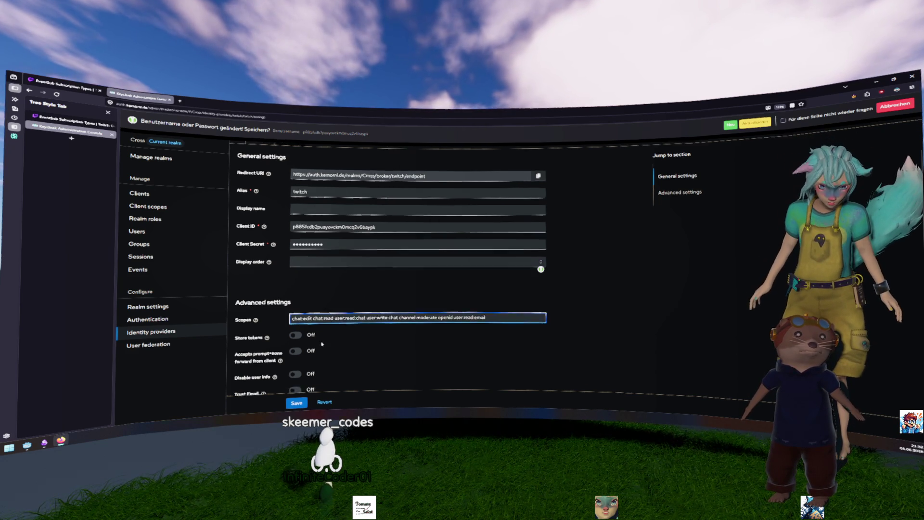
pyautogui.scroll(-1, 345, 308)
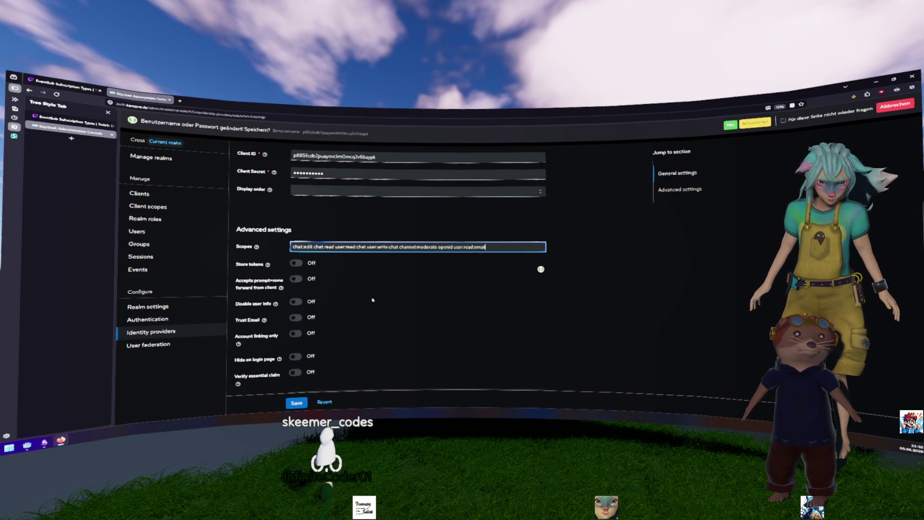
pyautogui.scroll(-1, 373, 300)
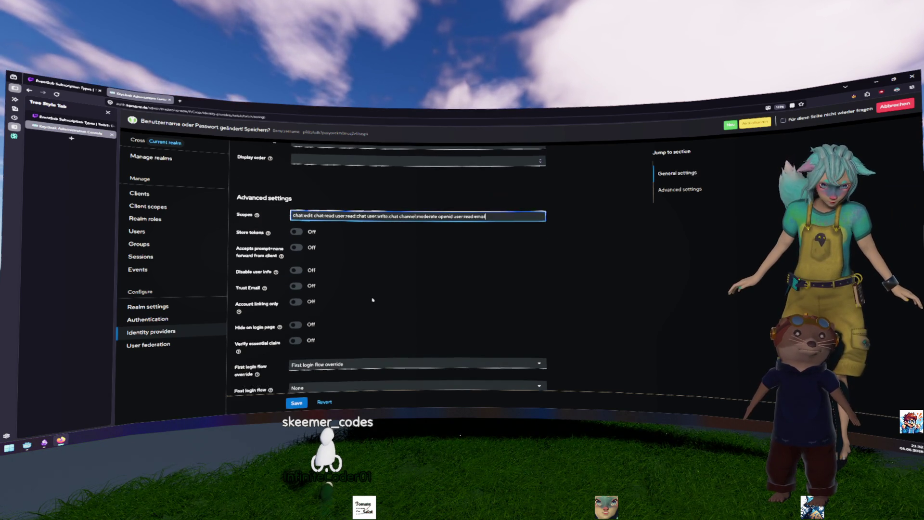
pyautogui.click(296, 280)
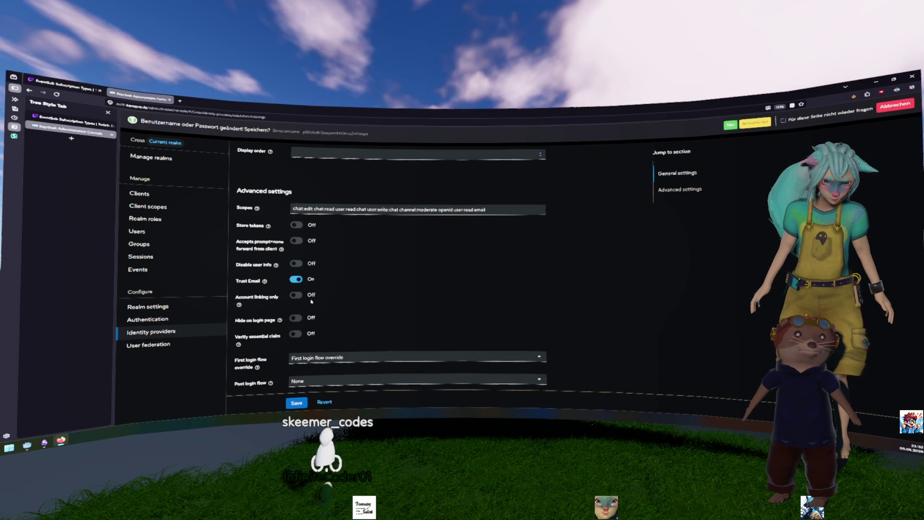
pyautogui.click(238, 307)
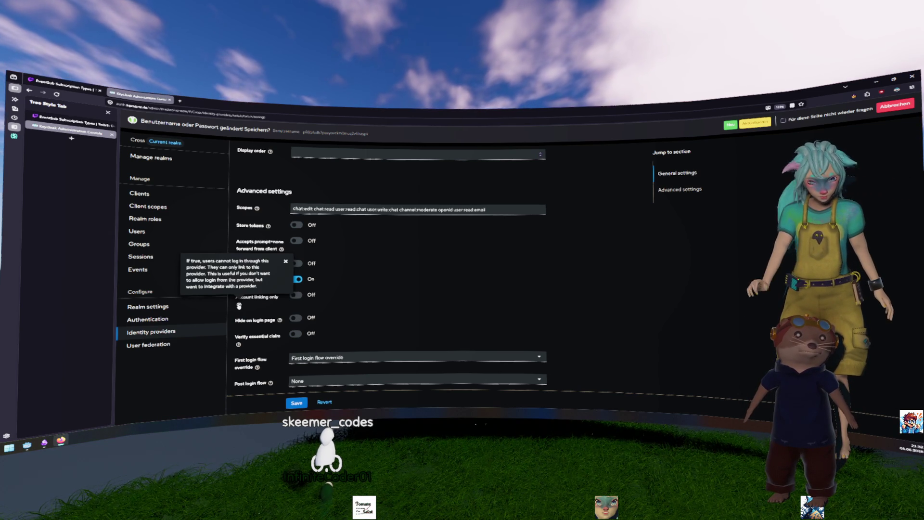
pyautogui.click(414, 296)
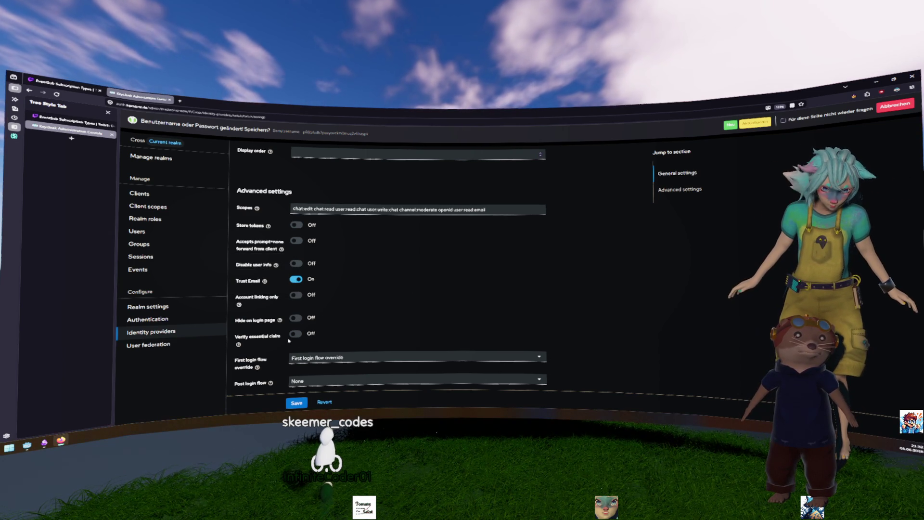
# Step: Switch on Store tokens and save the Twitch provider settings
pyautogui.scroll(-2, 271, 340)
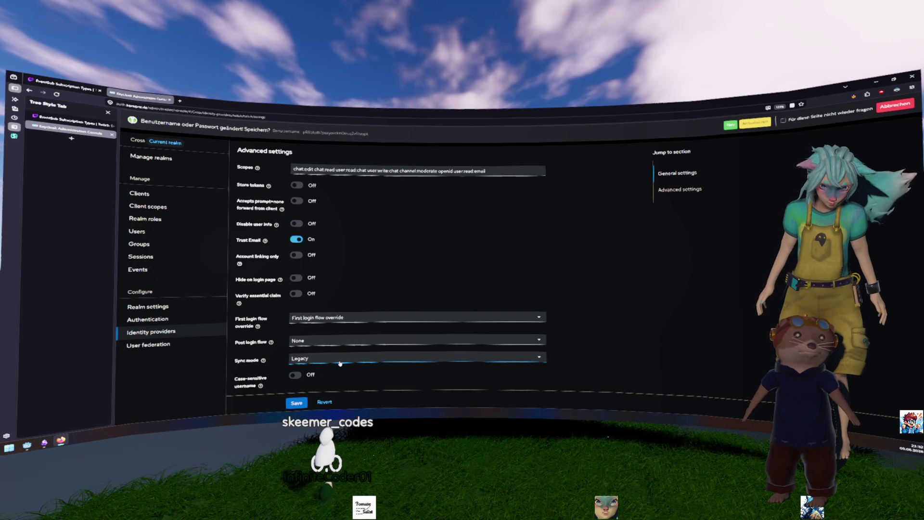
pyautogui.scroll(2, 337, 365)
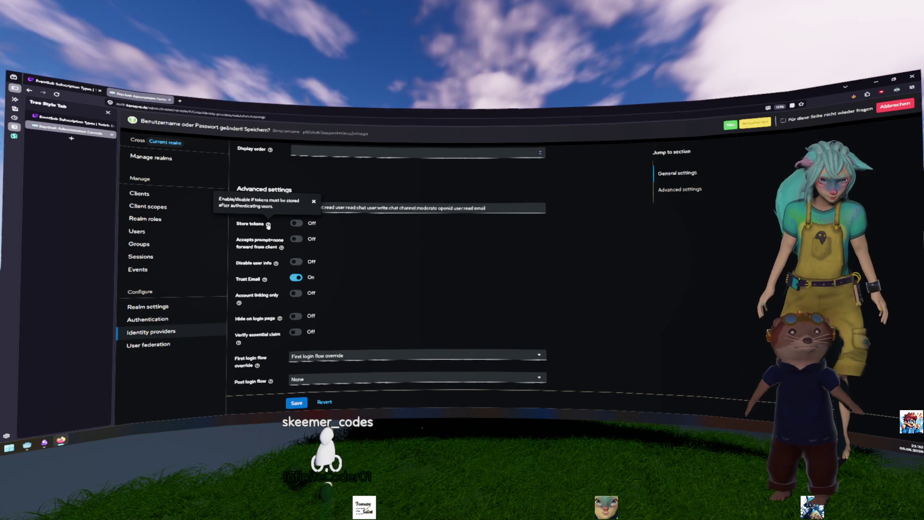
pyautogui.click(295, 226)
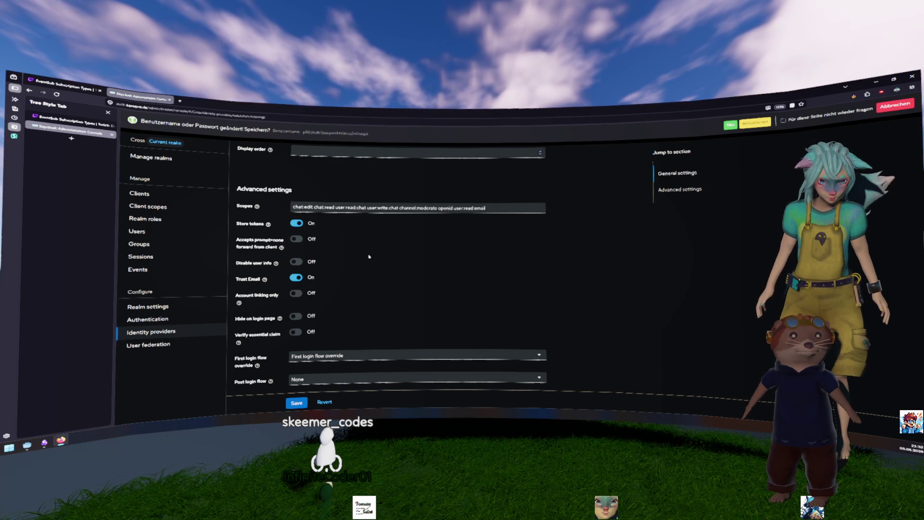
pyautogui.scroll(-2, 370, 255)
pyautogui.click(297, 403)
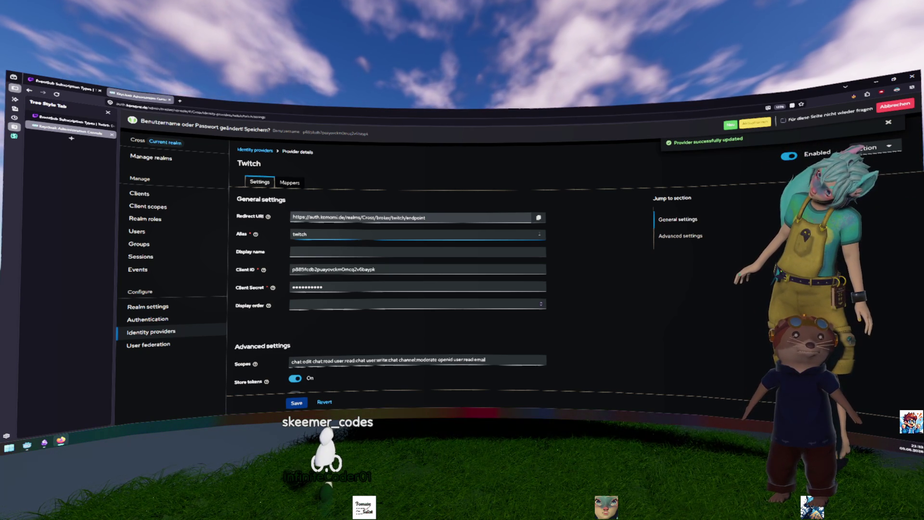
# Step: Dismiss the update confirmation and bring up the Twitch EventSub channel.chat.message docs
pyautogui.click(643, 210)
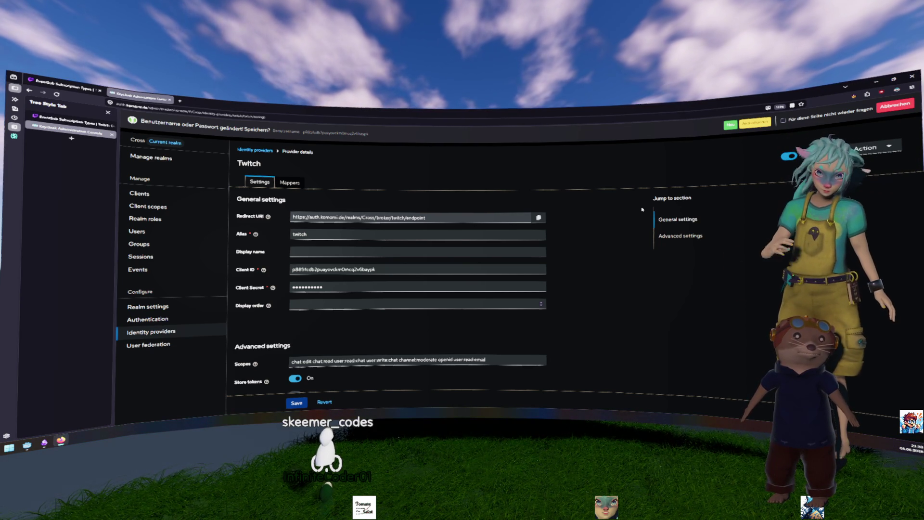
pyautogui.hotkey('ctrl', 'Tab')
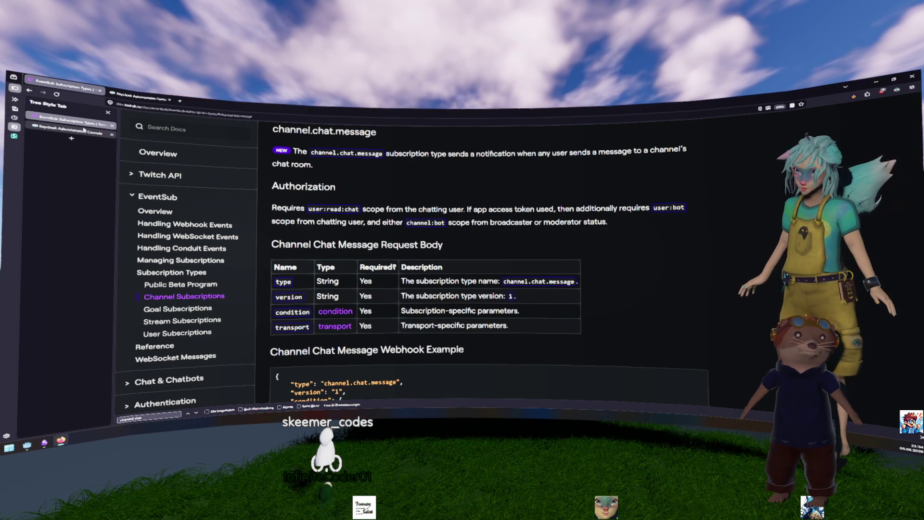
# Step: Glance at flower.gd in Godot, then return to the twitch provider's empty Mappers tab
pyautogui.hotkey('alt', 'Tab')
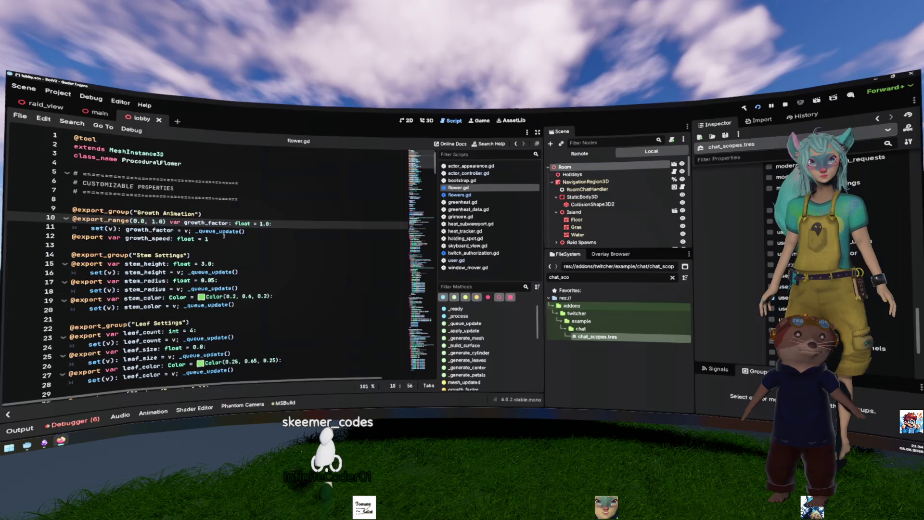
pyautogui.press('Up')
pyautogui.press('Up')
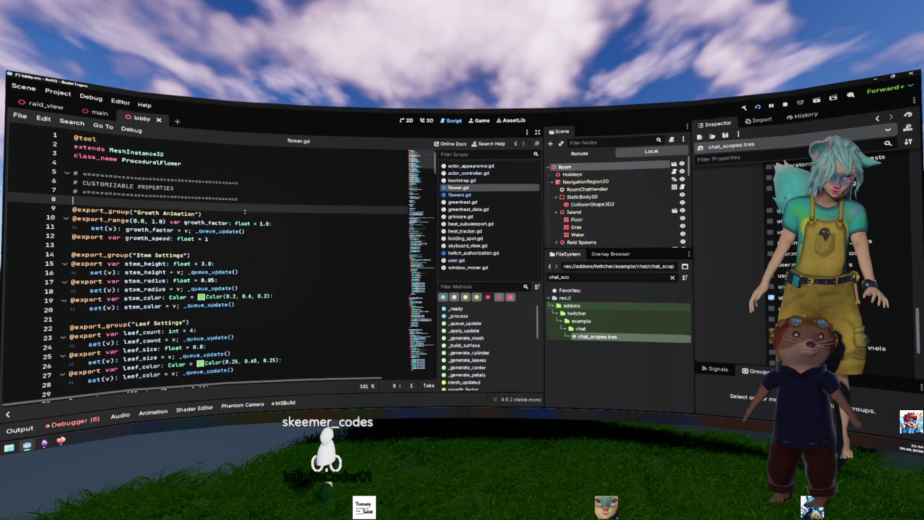
pyautogui.hotkey('alt', 'Tab')
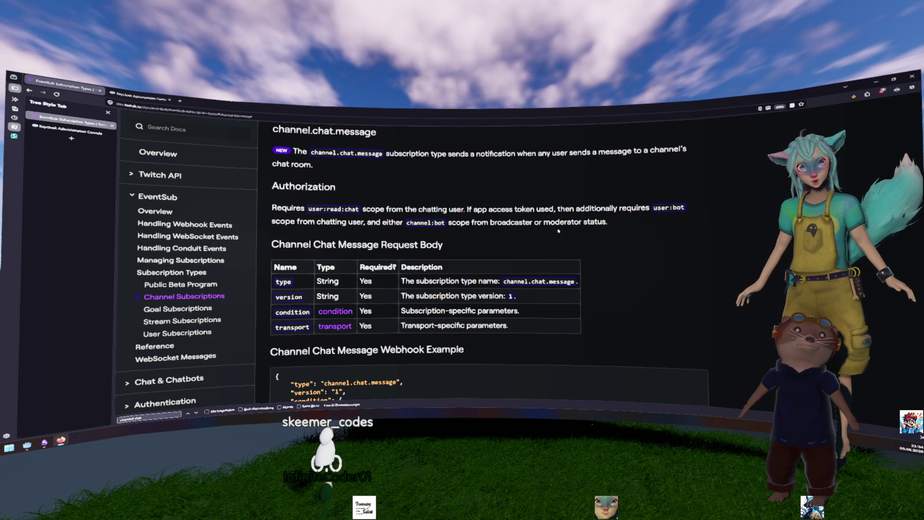
pyautogui.hotkey('ctrl', 'Tab')
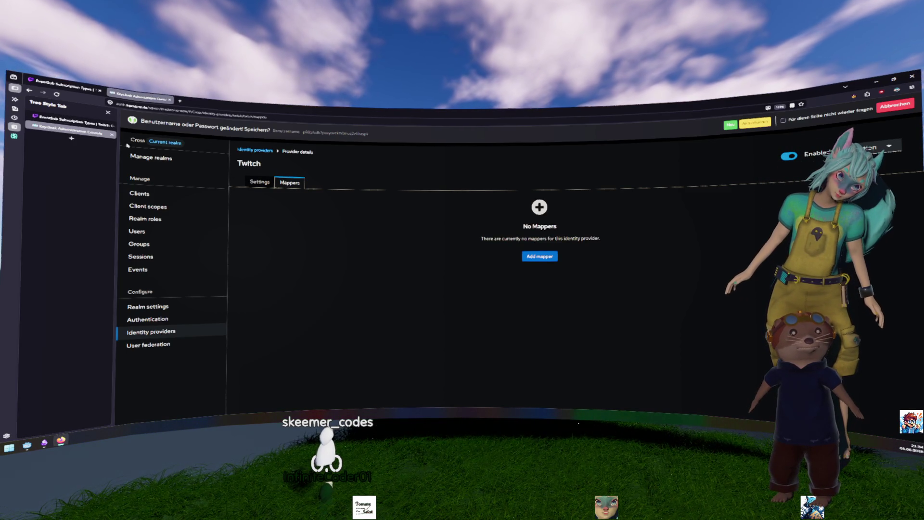
# Step: Switch to the Kemomi realm and open its Twitch identity provider's mappers
pyautogui.click(170, 163)
pyautogui.click(262, 247)
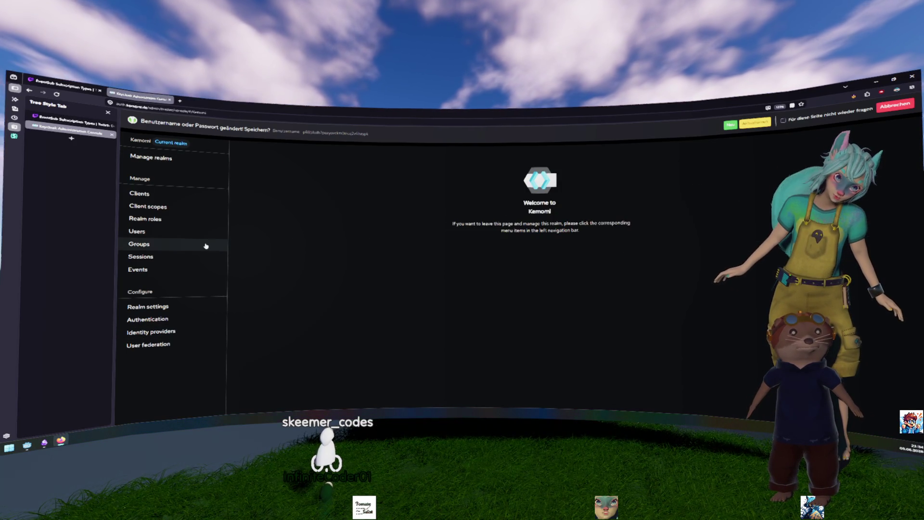
pyautogui.click(169, 336)
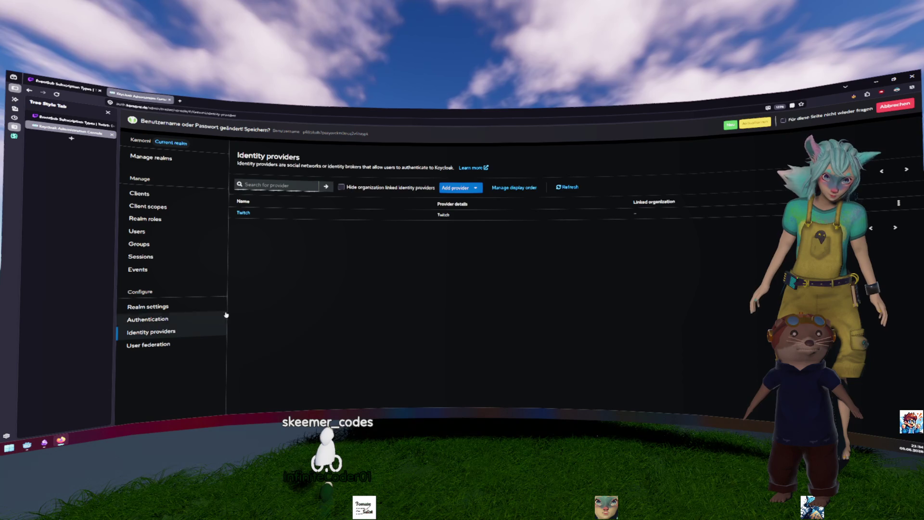
pyautogui.click(243, 214)
pyautogui.click(290, 184)
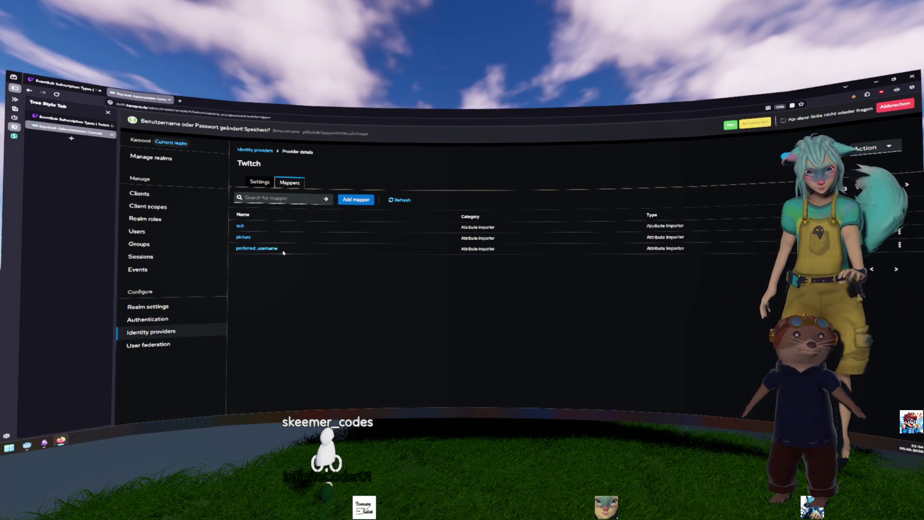
# Step: Inspect the preferred_username mapper's Social Profile JSON Field Path
pyautogui.click(257, 248)
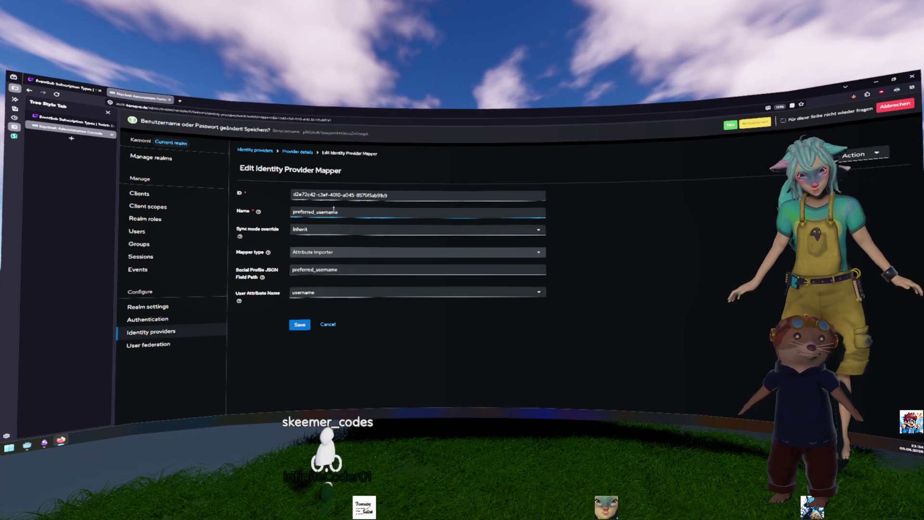
pyautogui.click(410, 270)
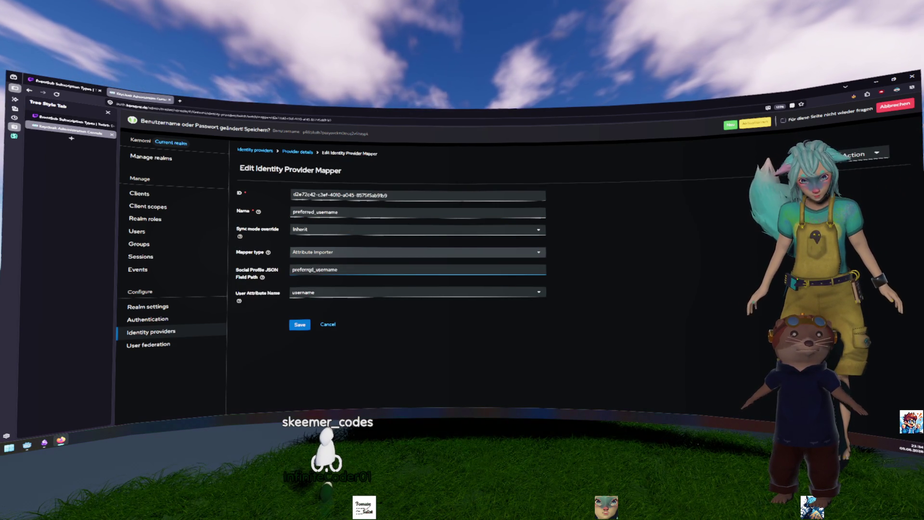
pyautogui.hotkey('ctrl', 'a')
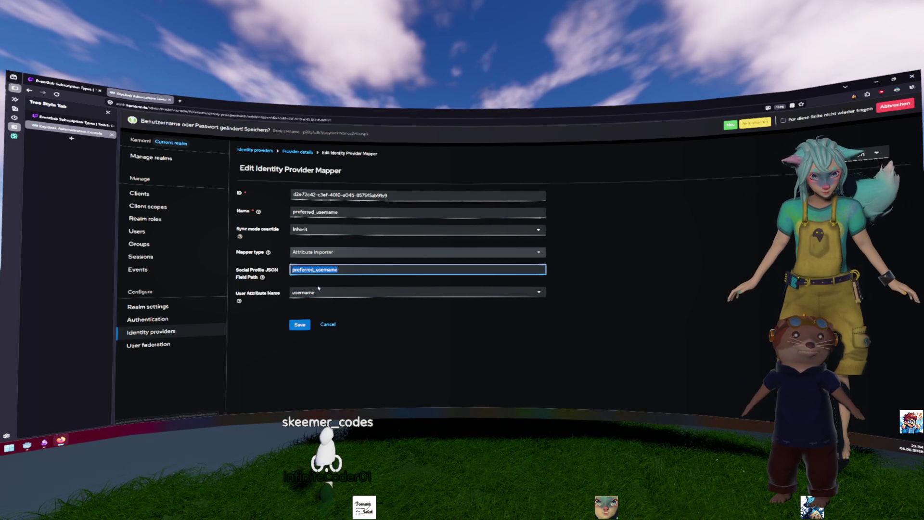
pyautogui.hotkey('shift', 'Tab')
pyautogui.hotkey('shift', 'Tab')
pyautogui.hotkey('shift', 'Tab')
pyautogui.hotkey('alt', 'Left')
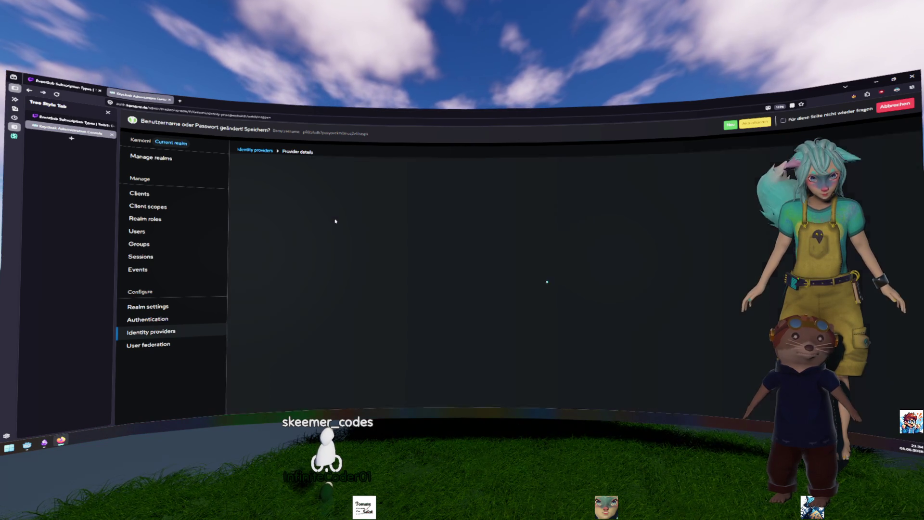
# Step: Review the sub, preferred_username and picture mappers one after another
pyautogui.click(241, 229)
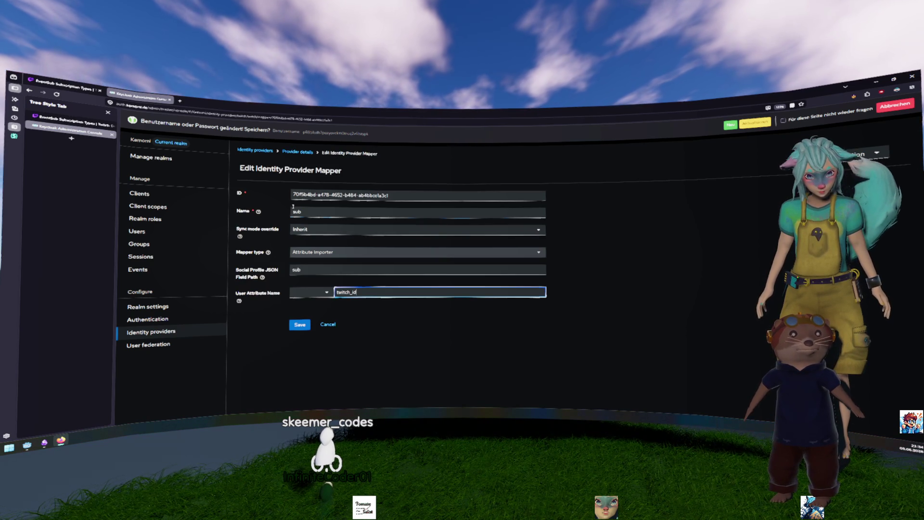
pyautogui.hotkey('alt', 'Left')
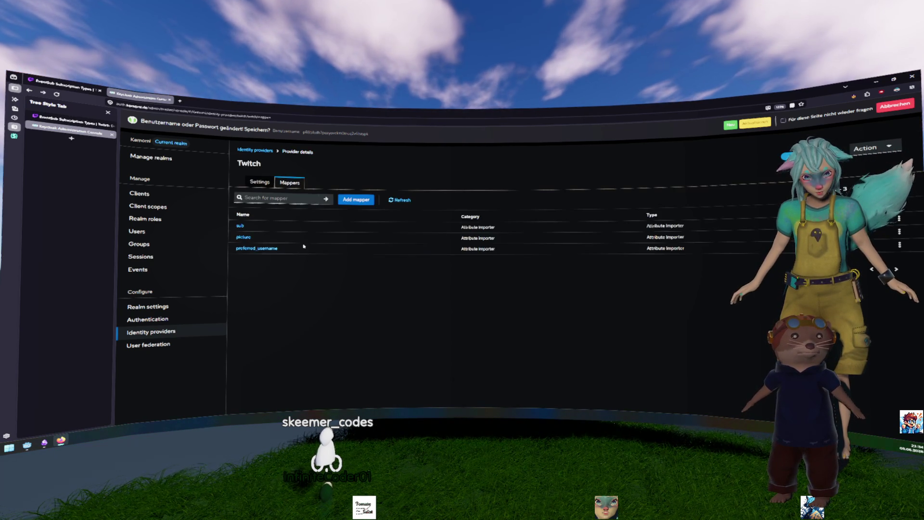
pyautogui.click(270, 248)
pyautogui.hotkey('alt', 'Left')
pyautogui.click(244, 236)
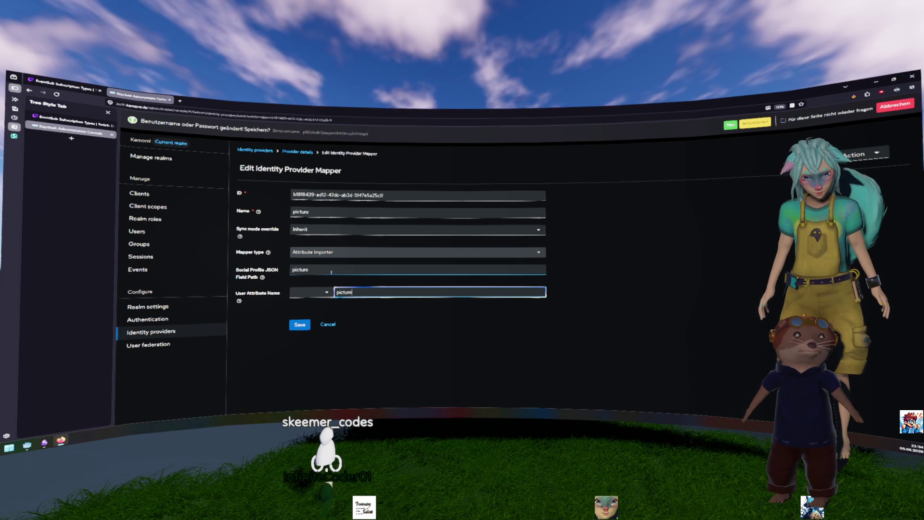
pyautogui.hotkey('alt', 'Left')
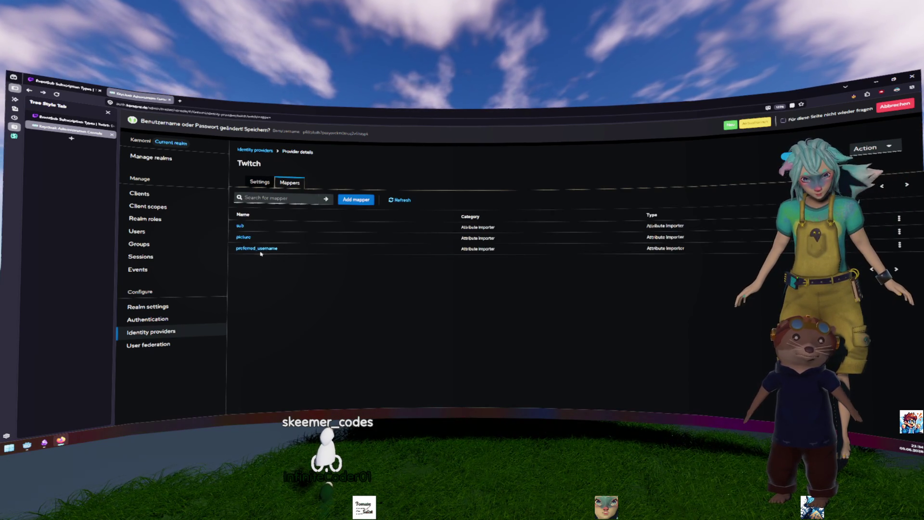
pyautogui.click(260, 249)
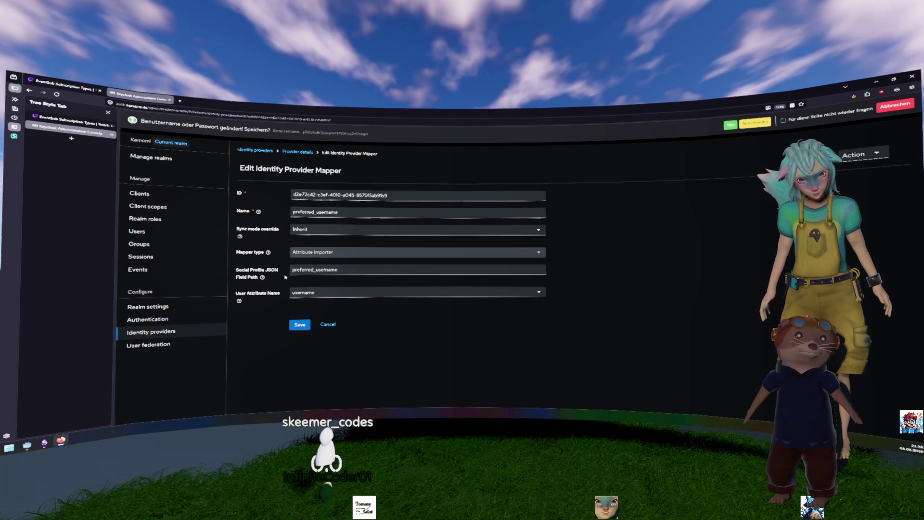
pyautogui.hotkey('alt', 'Left')
# Step: Check the picture mapper's user attribute options, reopen preferred_username, and open realm management in a new tab
pyautogui.click(260, 248)
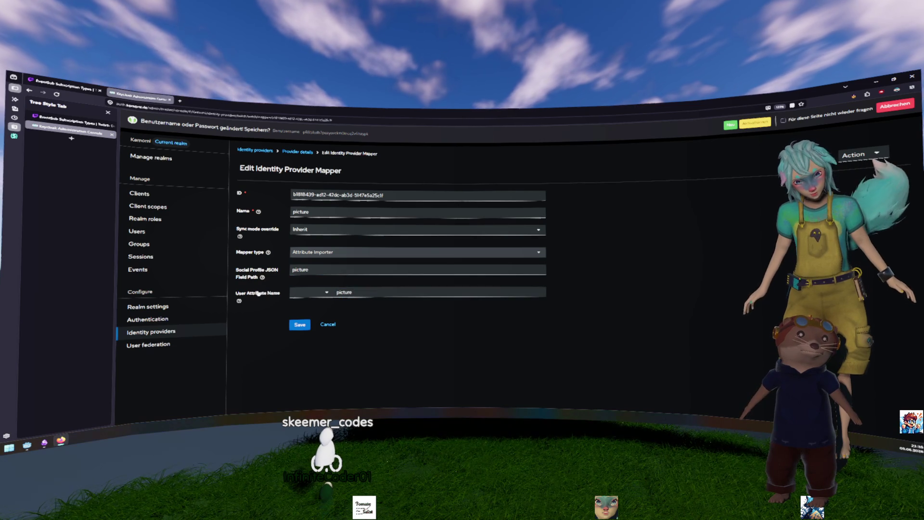
pyautogui.moveTo(258, 293); pyautogui.dragTo(286, 293)
pyautogui.click(318, 294)
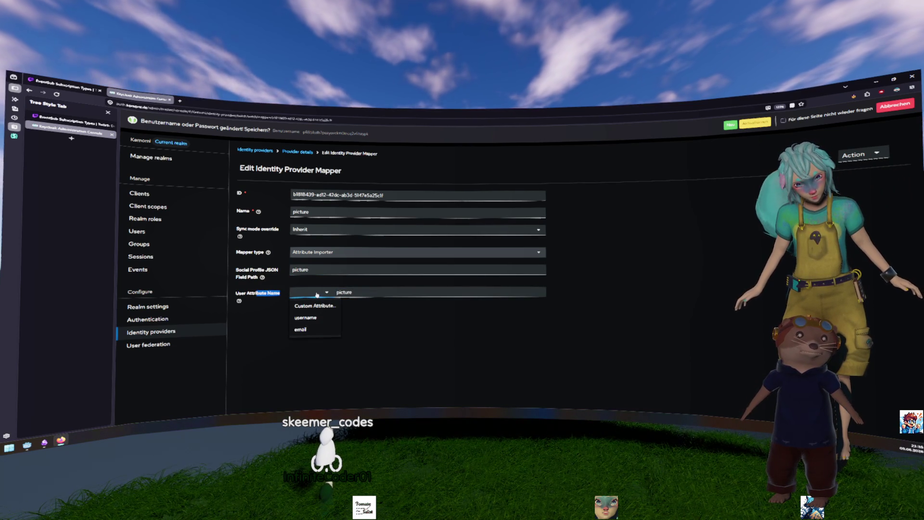
pyautogui.click(388, 314)
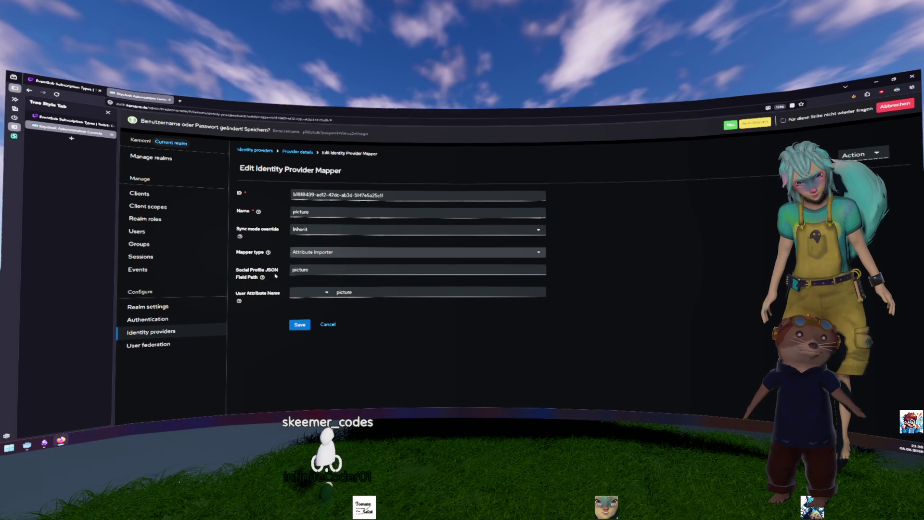
pyautogui.hotkey('alt', 'Left')
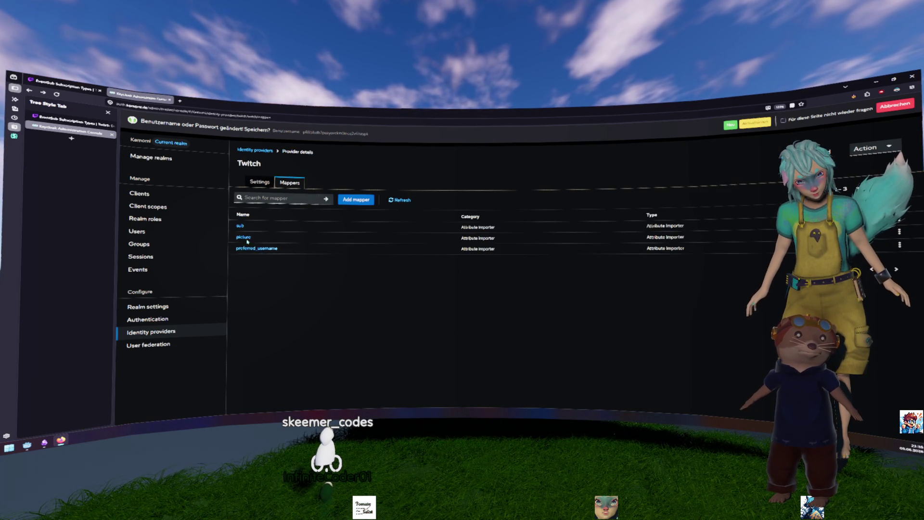
pyautogui.click(243, 237)
pyautogui.hotkey('alt', 'Left')
pyautogui.click(257, 248)
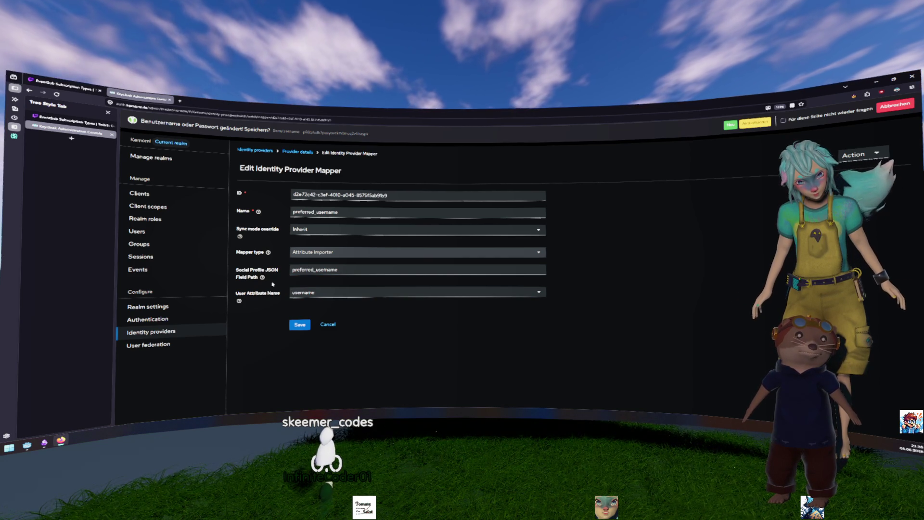
pyautogui.middleClick(160, 158)
pyautogui.click(98, 144)
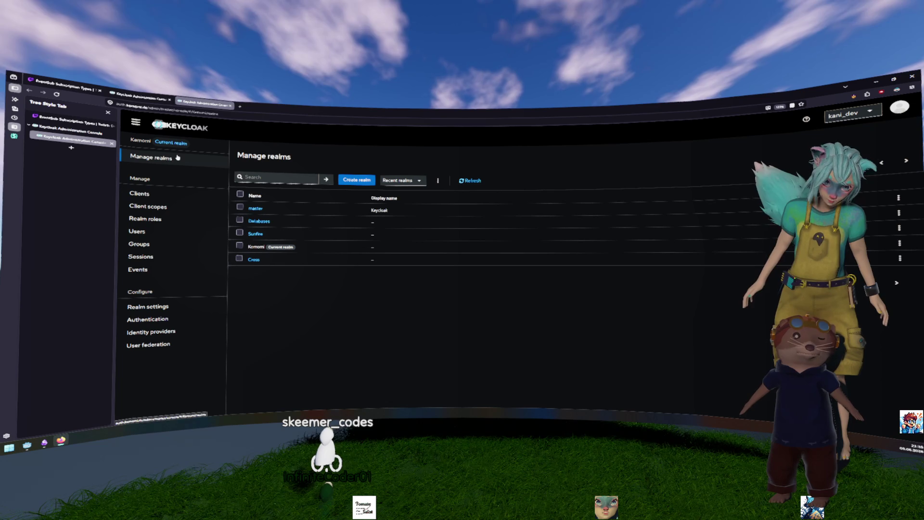
# Step: Switch to the Cross realm and open the twitch identity provider's mappers
pyautogui.click(283, 264)
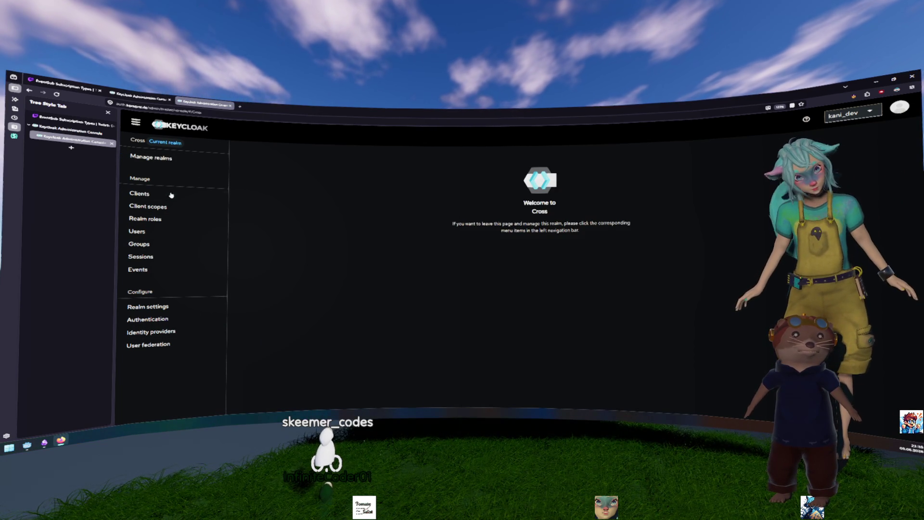
pyautogui.click(164, 337)
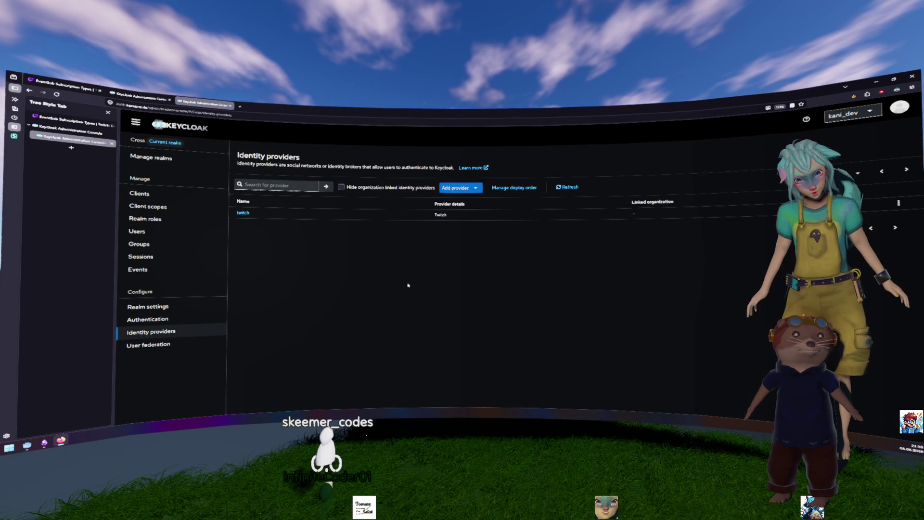
pyautogui.click(243, 213)
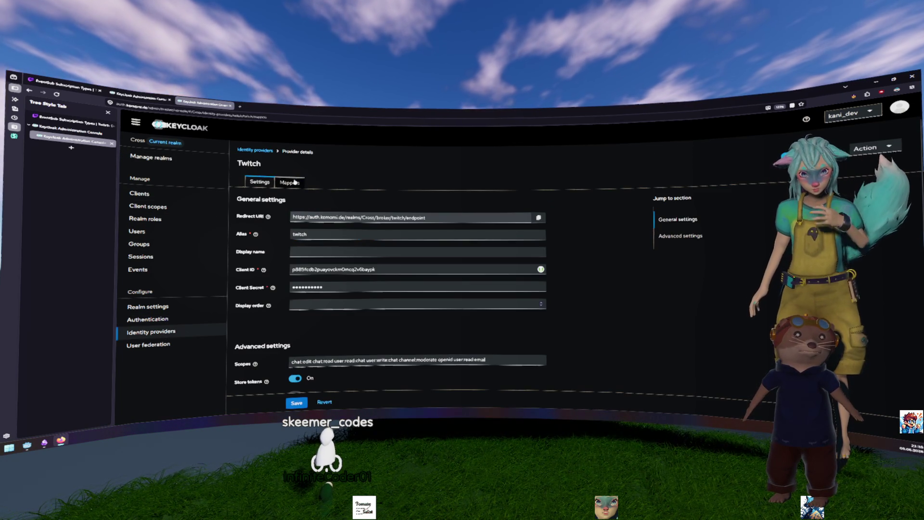
pyautogui.click(290, 183)
# Step: Start a new mapper named picture with sync mode override Force
pyautogui.click(540, 256)
pyautogui.click(337, 193)
pyautogui.write('picture')
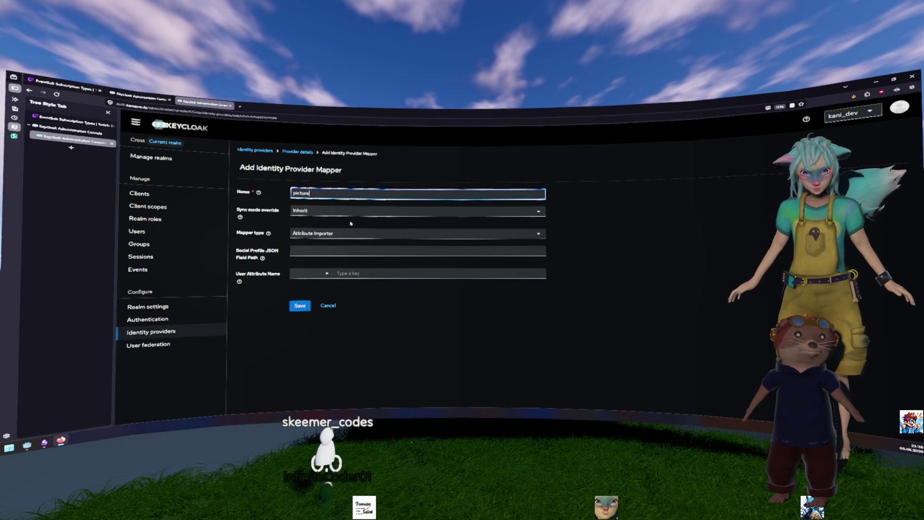
pyautogui.click(318, 216)
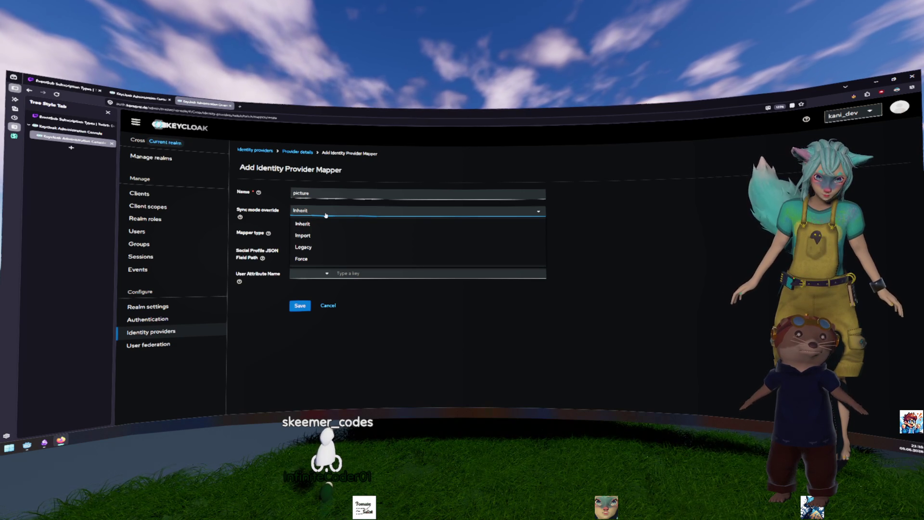
pyautogui.click(308, 260)
pyautogui.click(240, 218)
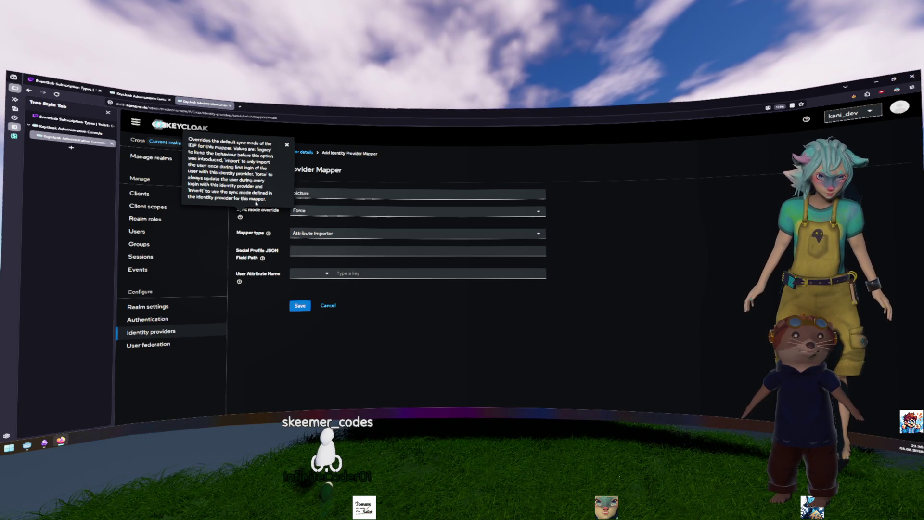
pyautogui.click(316, 195)
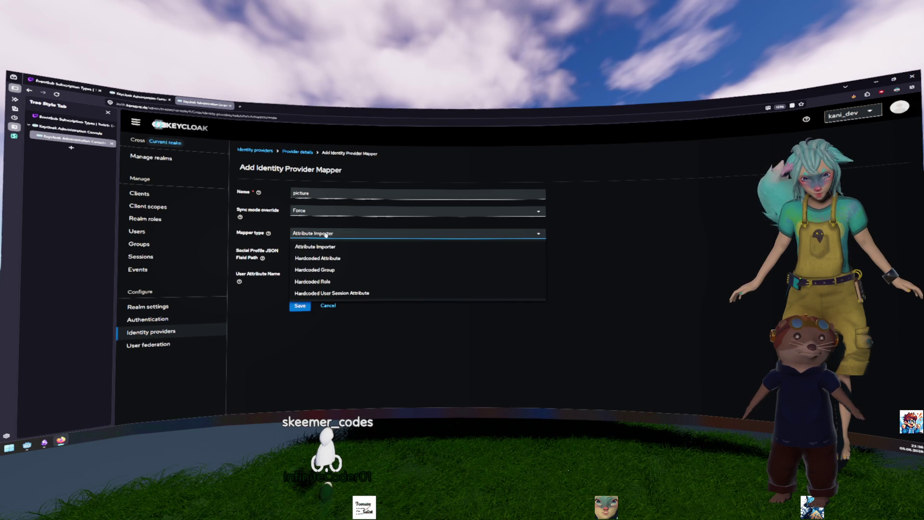
# Step: Import JSON path picture into the picture user attribute and save the mapper
pyautogui.click(330, 248)
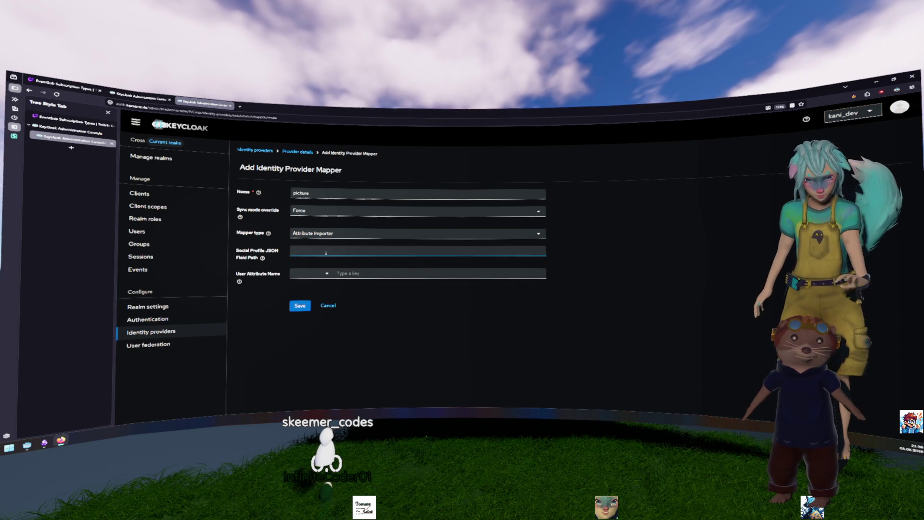
pyautogui.write('picture')
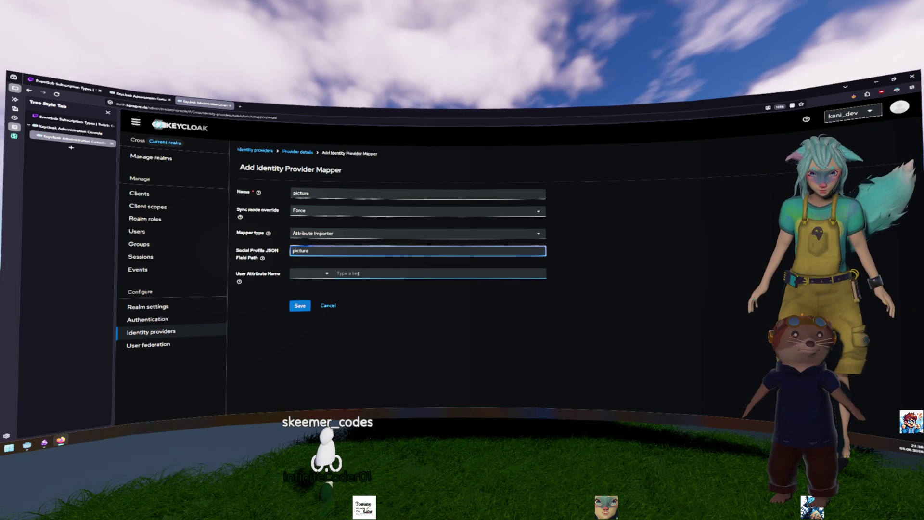
pyautogui.click(331, 274)
pyautogui.write('picture')
pyautogui.press('Return')
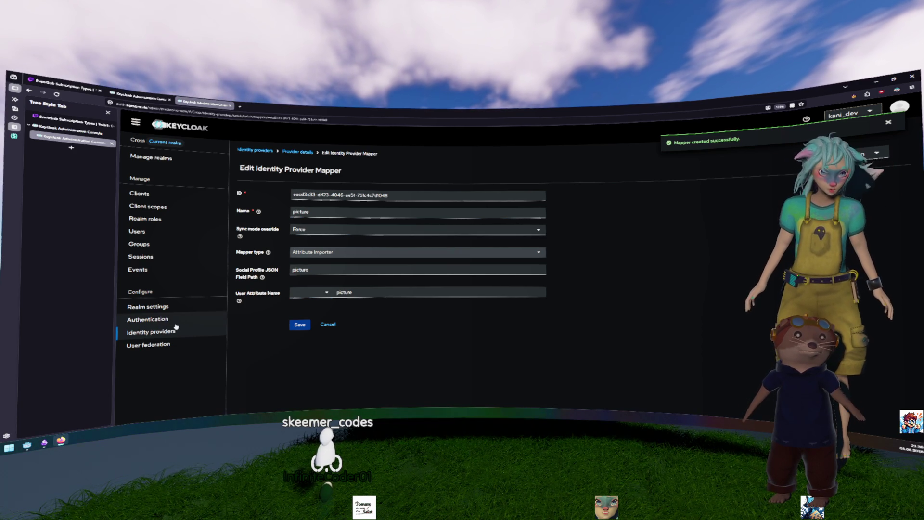
pyautogui.click(305, 153)
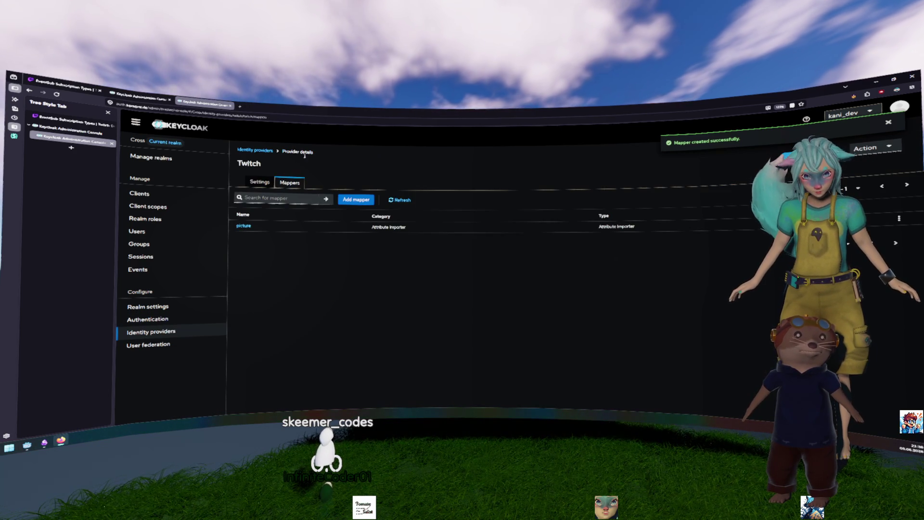
# Step: Fill a new mapper named preferred_username, importing JSON path preferred_username into the username attribute
pyautogui.click(356, 199)
pyautogui.click(339, 195)
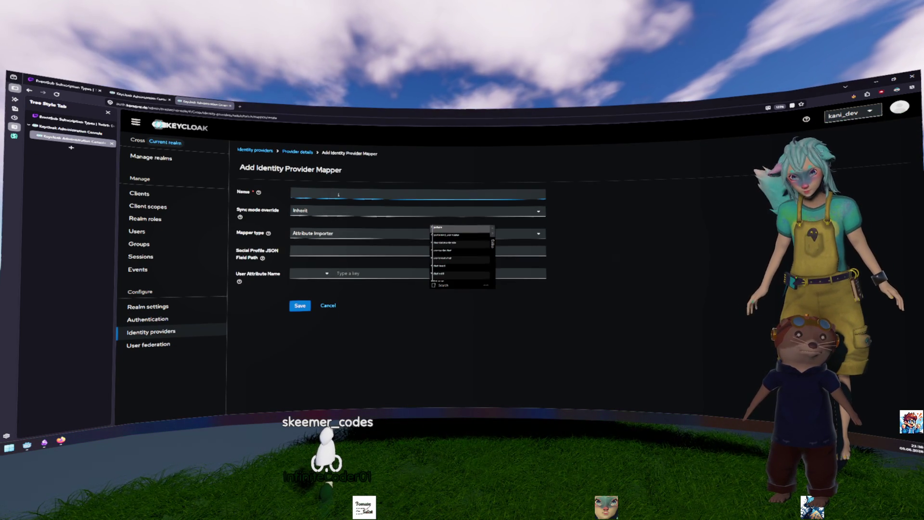
pyautogui.click(458, 236)
pyautogui.click(332, 250)
pyautogui.write('preferred_username')
pyautogui.click(327, 274)
pyautogui.click(311, 299)
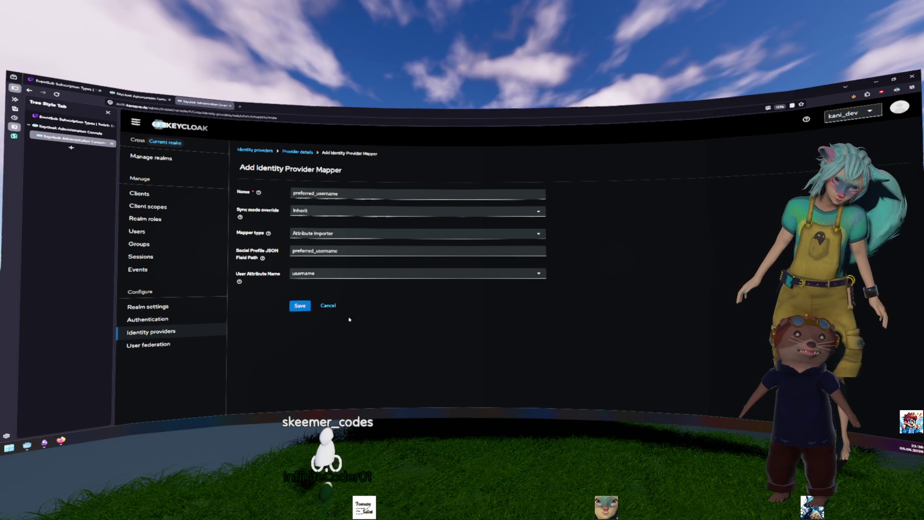
# Step: Set the preferred_username mapper's sync mode to Force, save it, and return to the mapper list
pyautogui.click(330, 211)
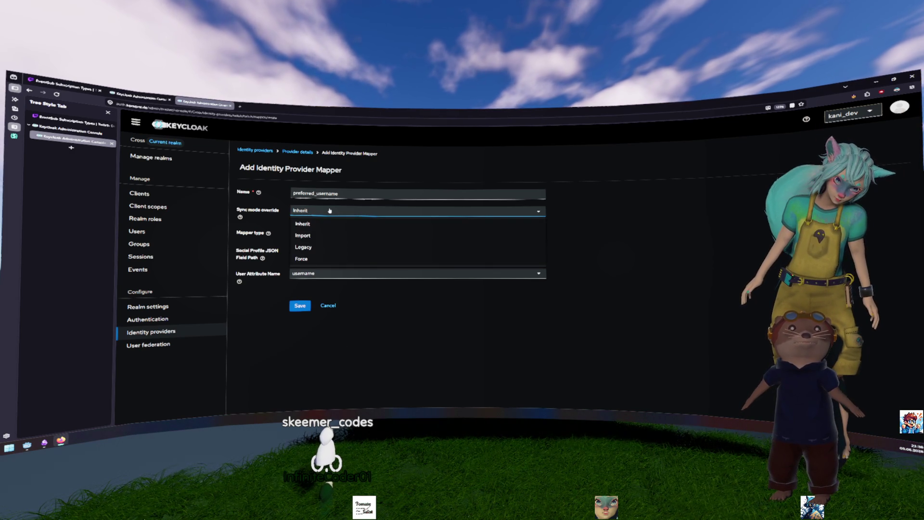
pyautogui.click(330, 211)
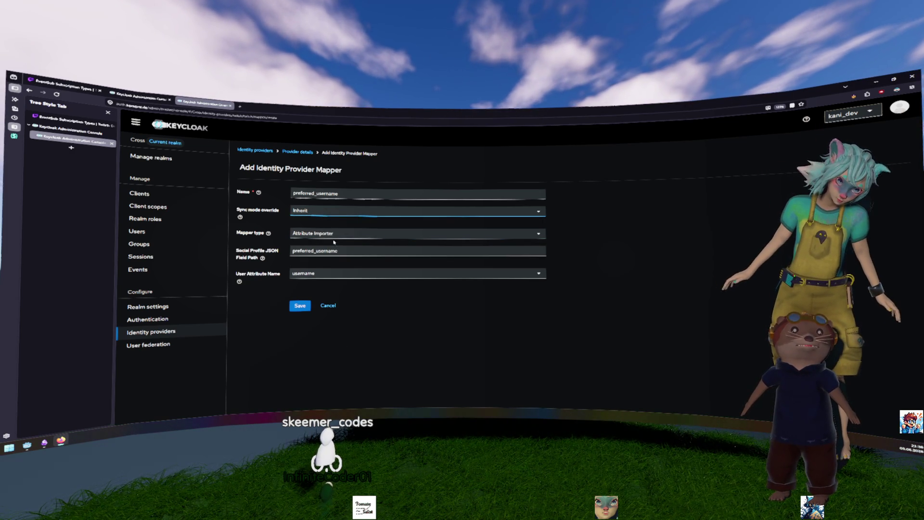
pyautogui.click(309, 212)
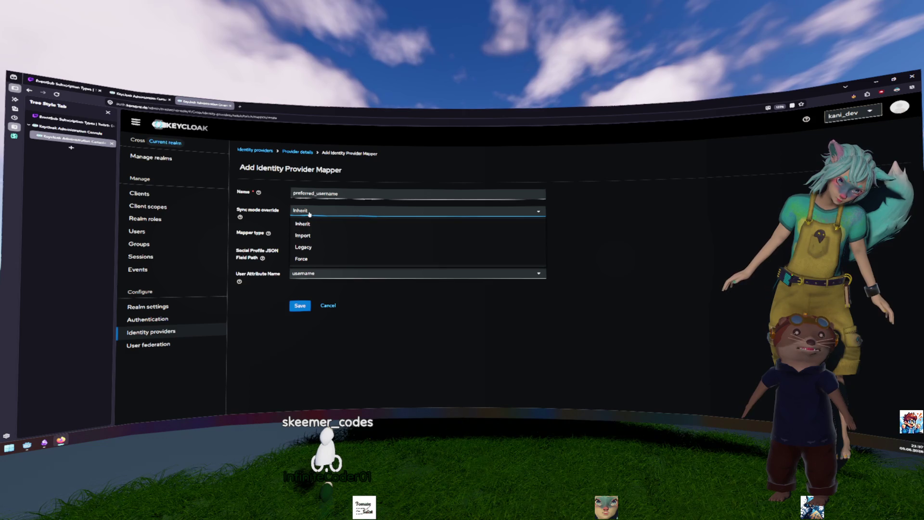
pyautogui.click(309, 213)
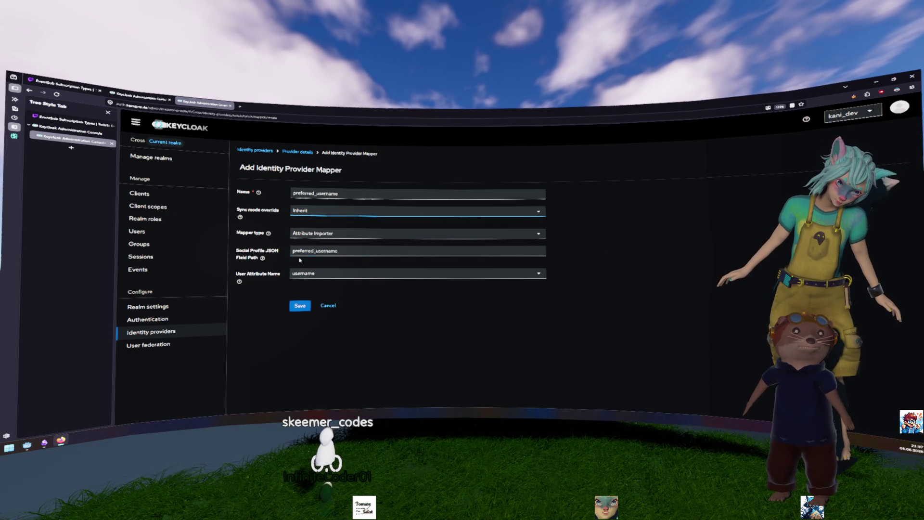
pyautogui.rightClick(584, 260)
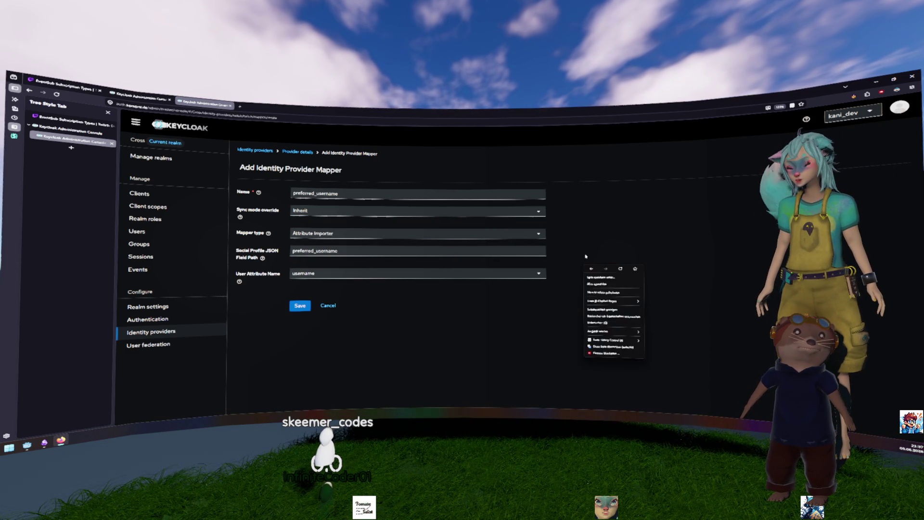
pyautogui.press('Escape')
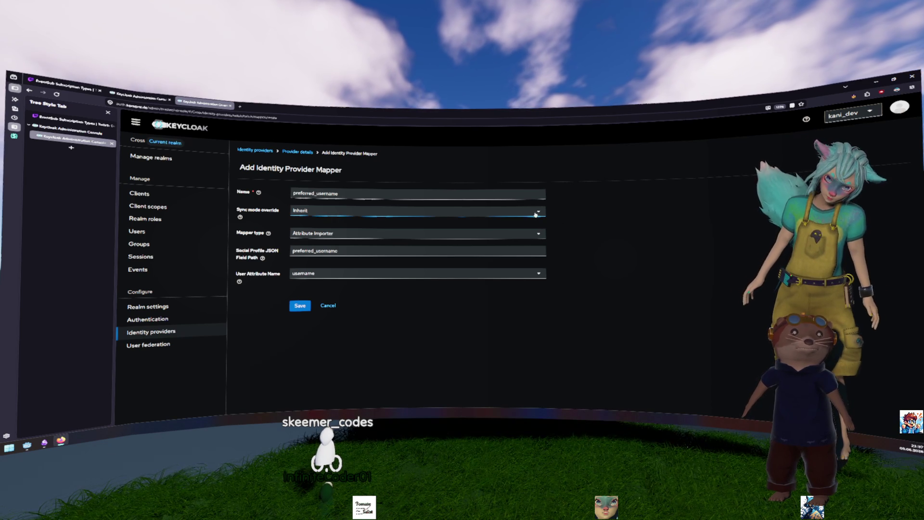
pyautogui.click(321, 214)
pyautogui.click(308, 256)
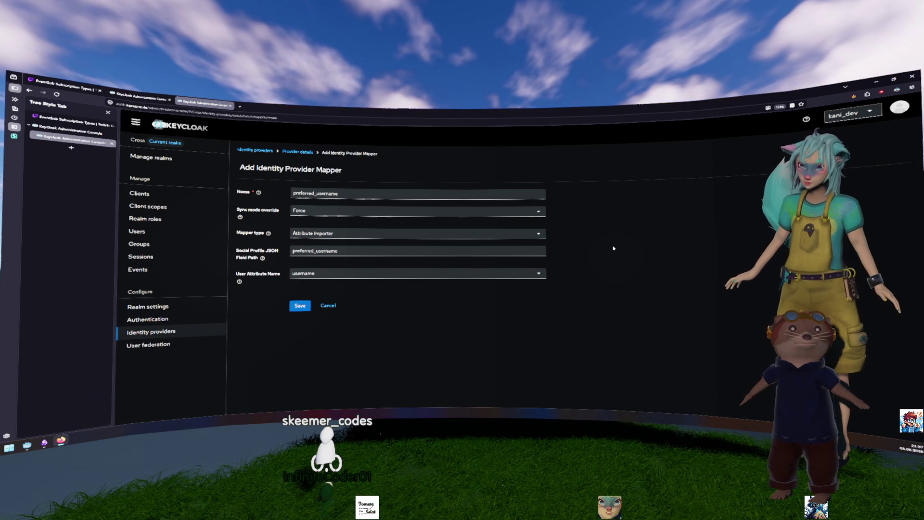
pyautogui.click(299, 306)
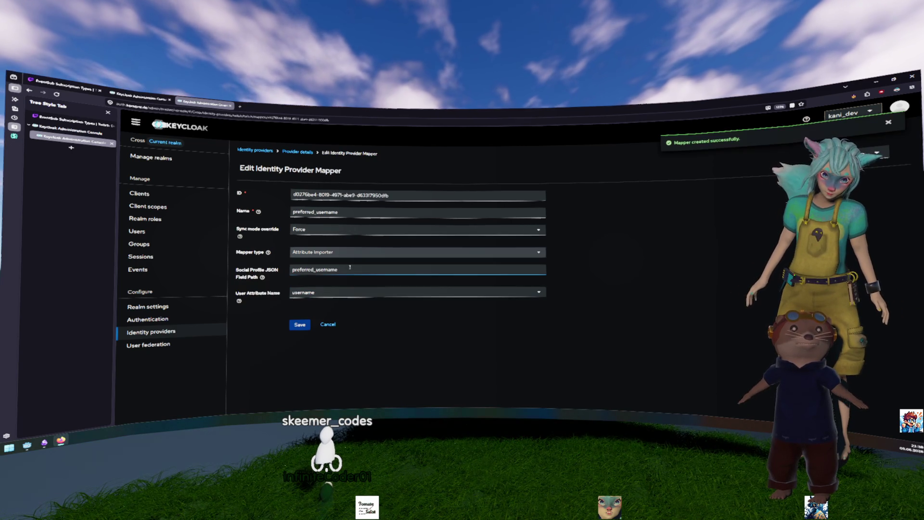
pyautogui.click(310, 152)
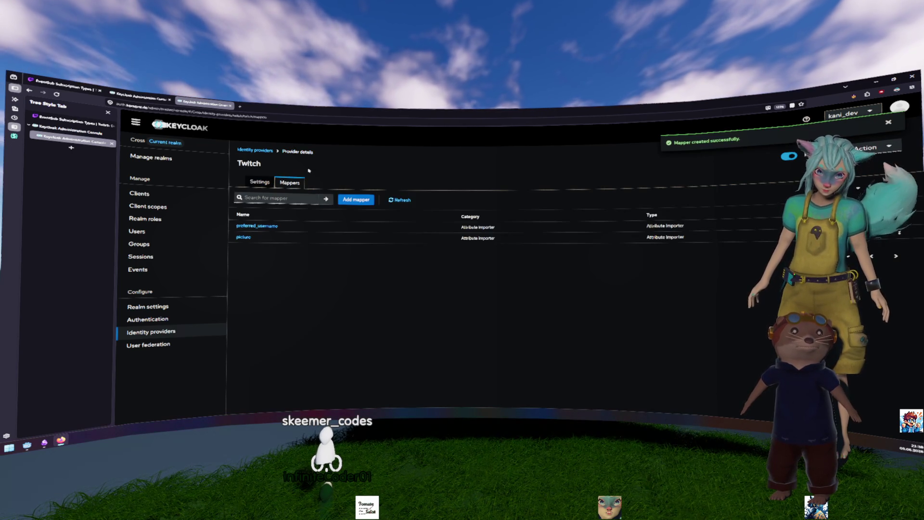
# Step: Start a new identity provider mapper named sub with the Attribute Importer type
pyautogui.click(344, 201)
pyautogui.click(345, 197)
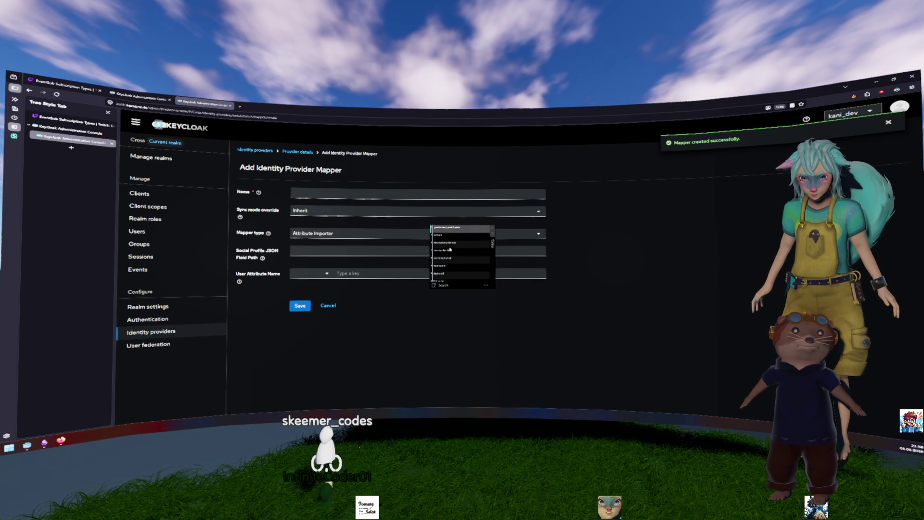
pyautogui.click(410, 196)
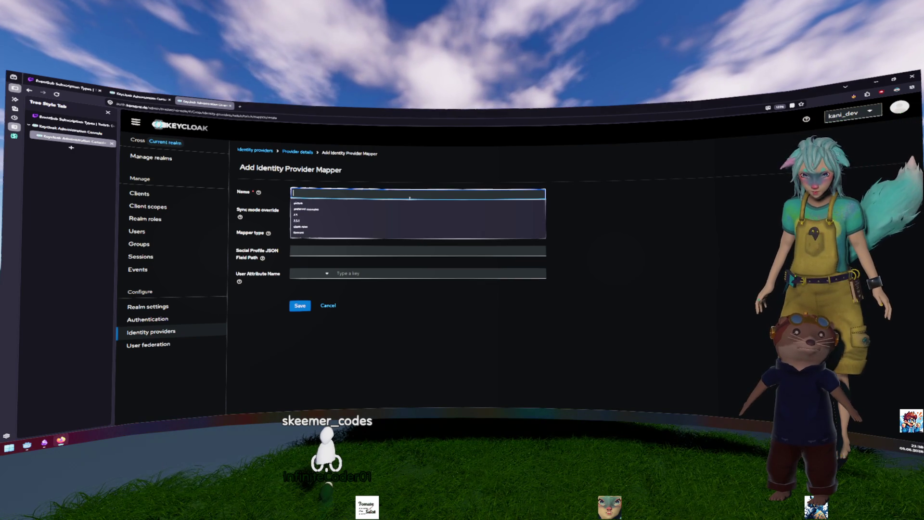
pyautogui.write('sub')
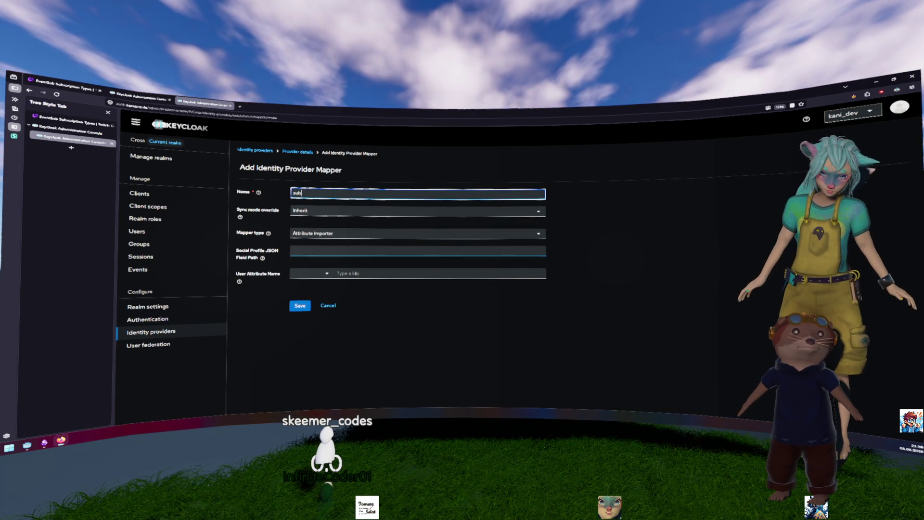
pyautogui.click(317, 213)
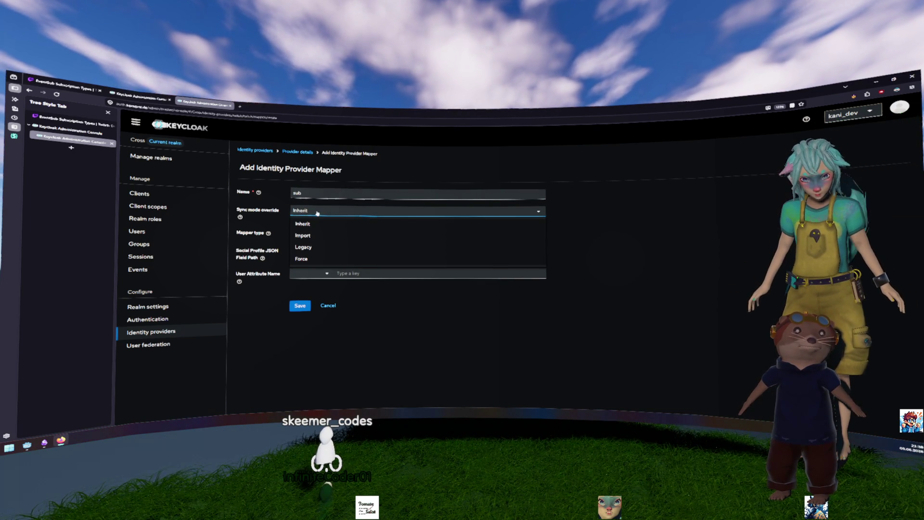
pyautogui.click(315, 245)
pyautogui.click(313, 214)
pyautogui.click(310, 258)
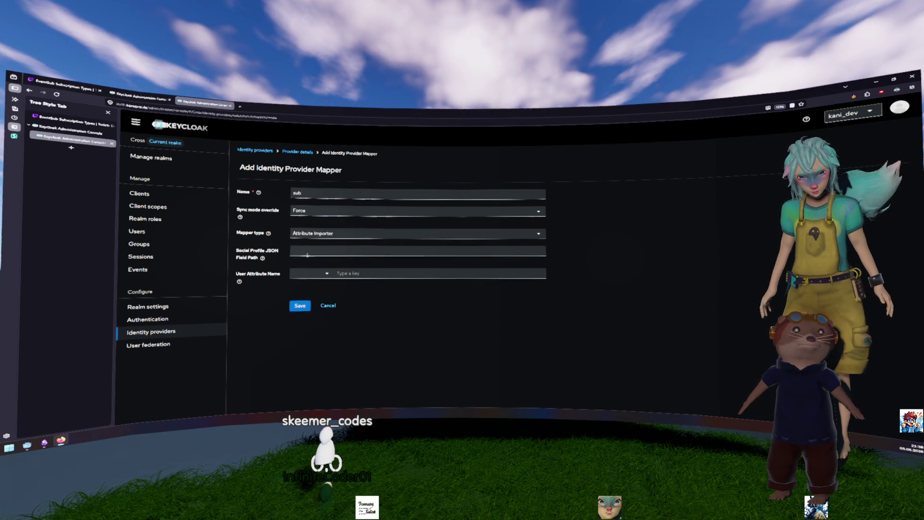
pyautogui.click(318, 234)
pyautogui.click(325, 247)
pyautogui.click(310, 249)
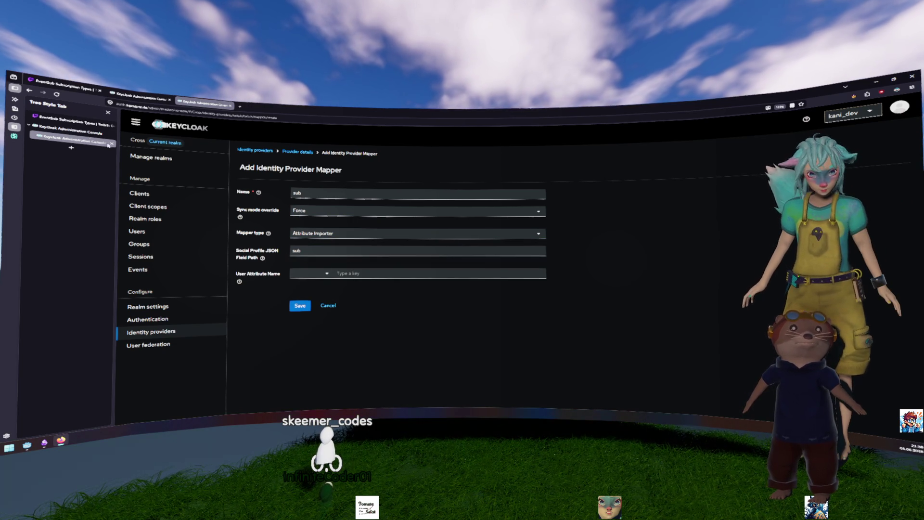
# Step: Check the other realm's Twitch sub mapper, then enter twitch_id as the user attribute
pyautogui.click(72, 127)
pyautogui.click(297, 152)
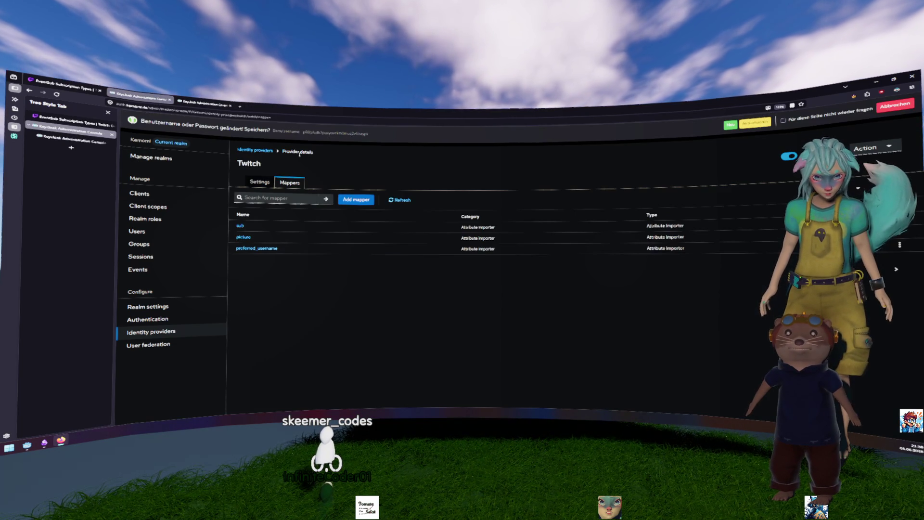
pyautogui.click(242, 230)
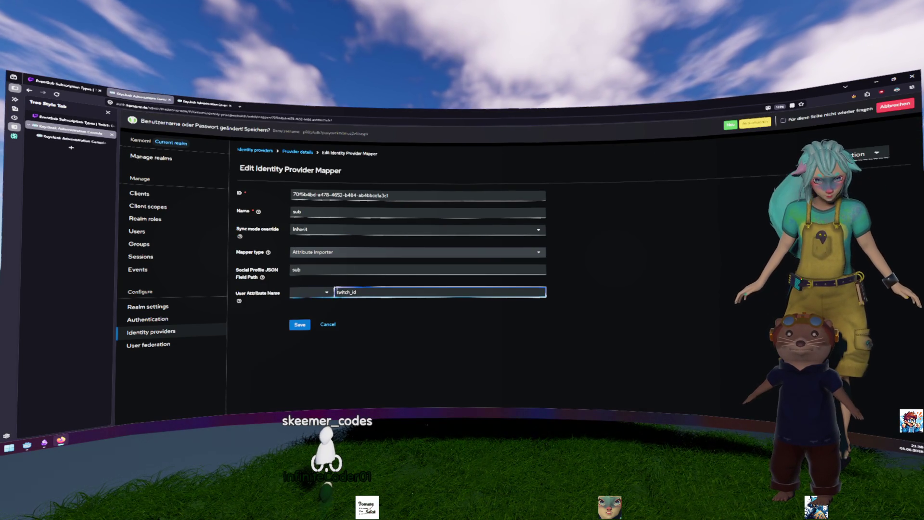
pyautogui.doubleClick(347, 293)
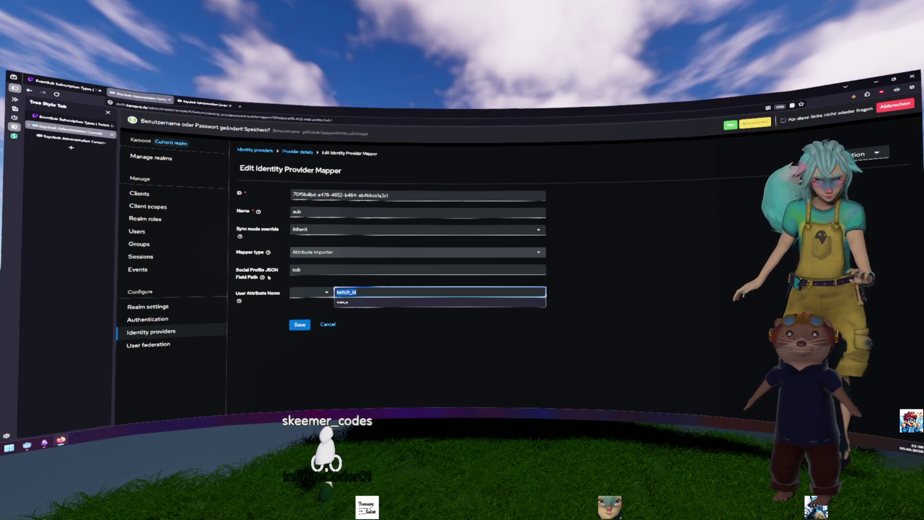
pyautogui.click(63, 139)
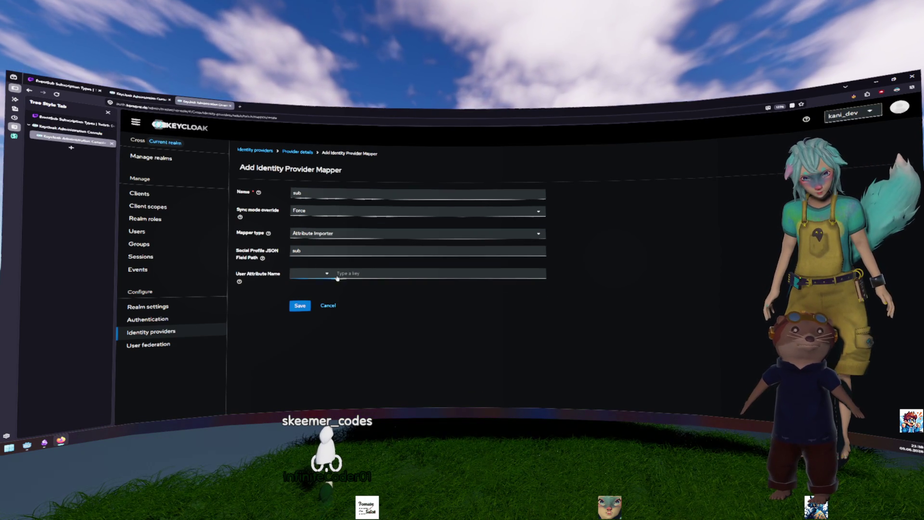
pyautogui.click(337, 276)
pyautogui.write('twitch_id')
# Step: Set the sub mapper's sync mode to Import and save it
pyautogui.click(80, 131)
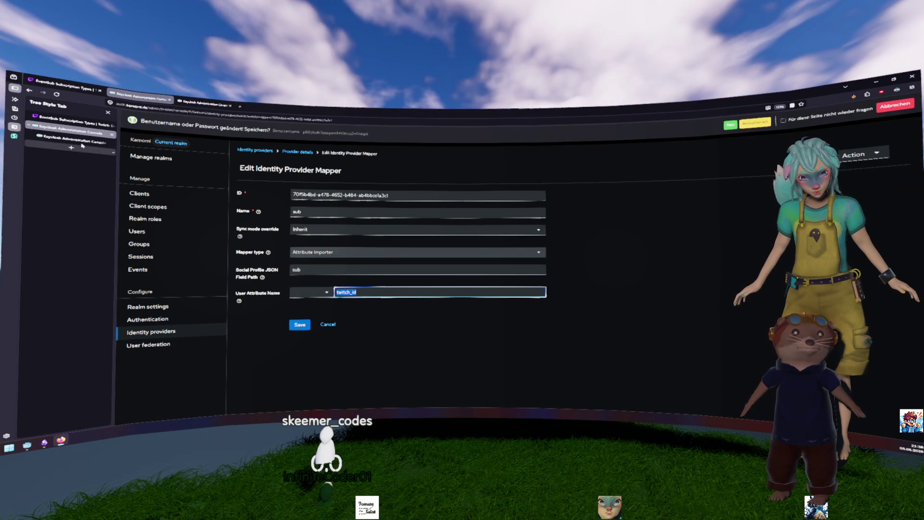
pyautogui.click(72, 143)
pyautogui.click(308, 211)
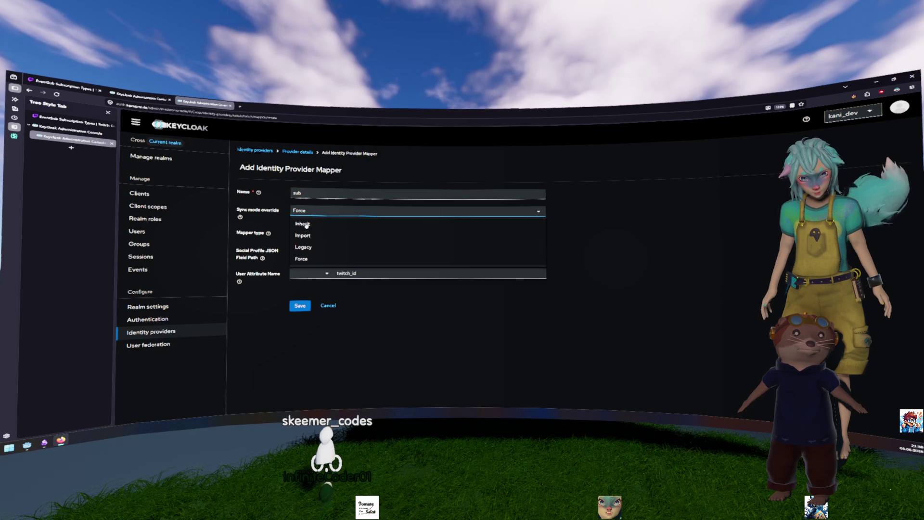
pyautogui.click(303, 236)
pyautogui.click(295, 308)
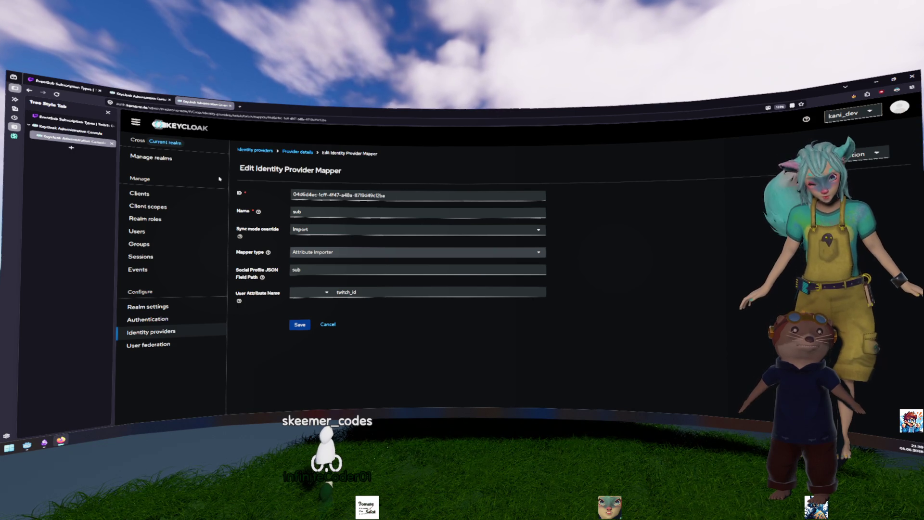
pyautogui.click(195, 194)
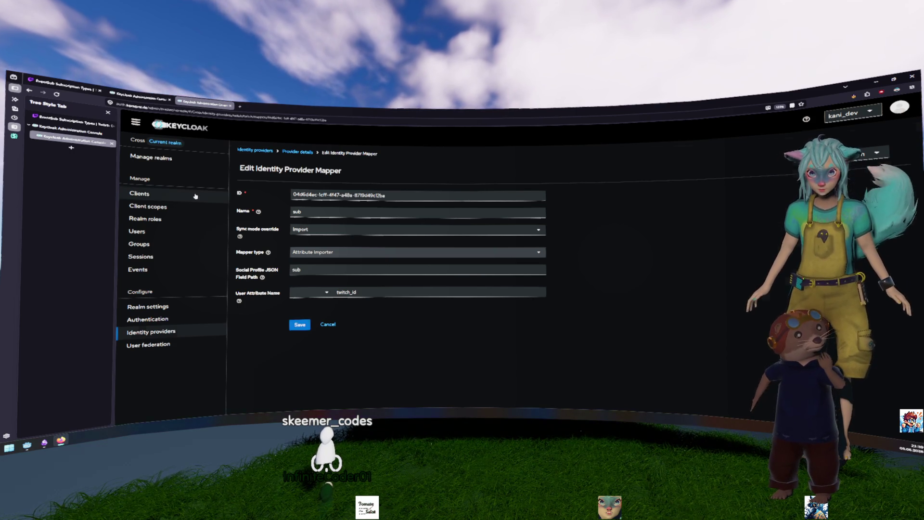
# Step: Create a client with ID cross-backend and name CROSS Backend, then continue to capabilities
pyautogui.click(357, 198)
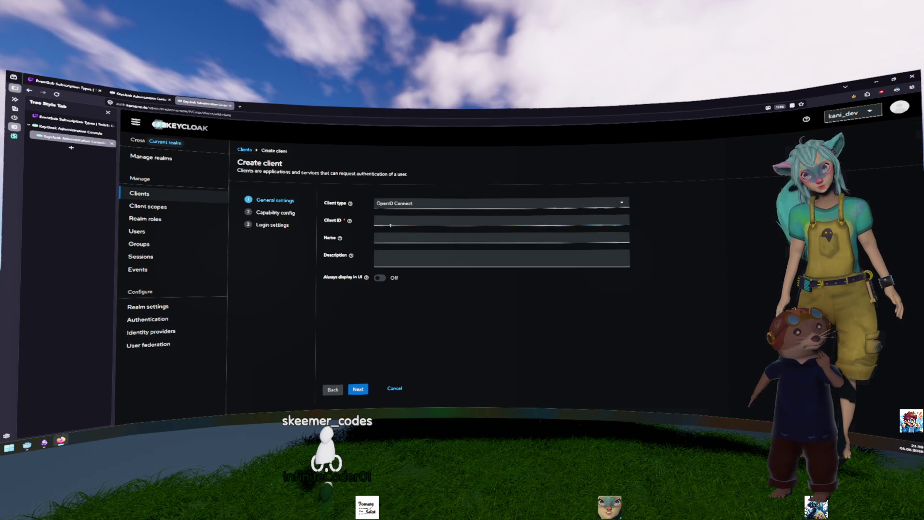
pyautogui.click(424, 225)
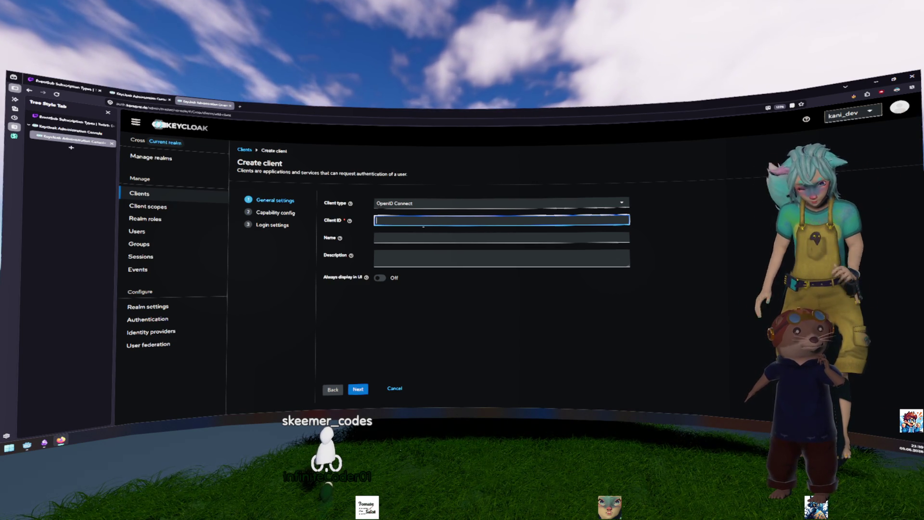
pyautogui.write('backend')
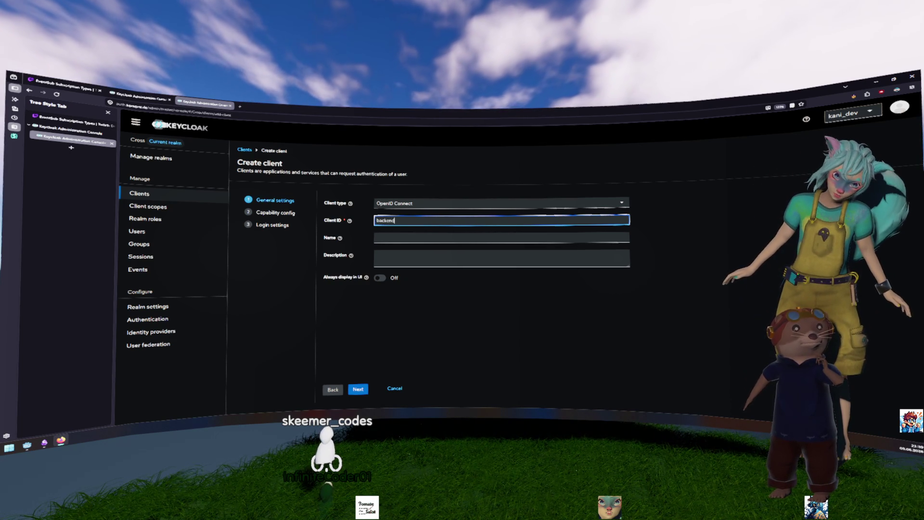
pyautogui.click(377, 221)
pyautogui.write('cross-')
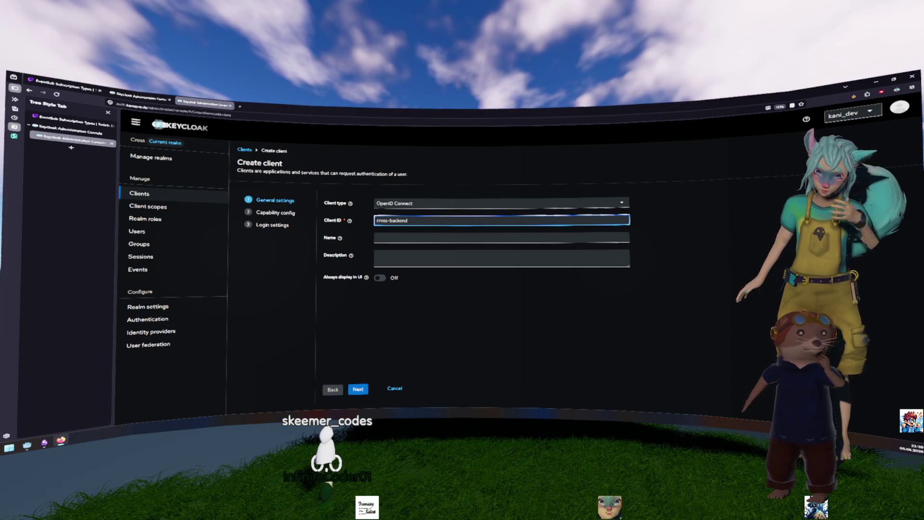
pyautogui.click(415, 238)
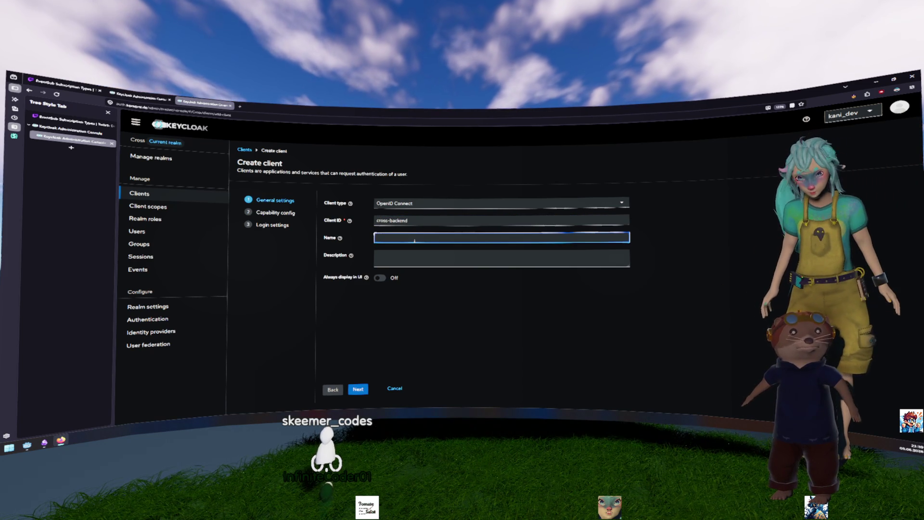
pyautogui.write('CrOSS Backend')
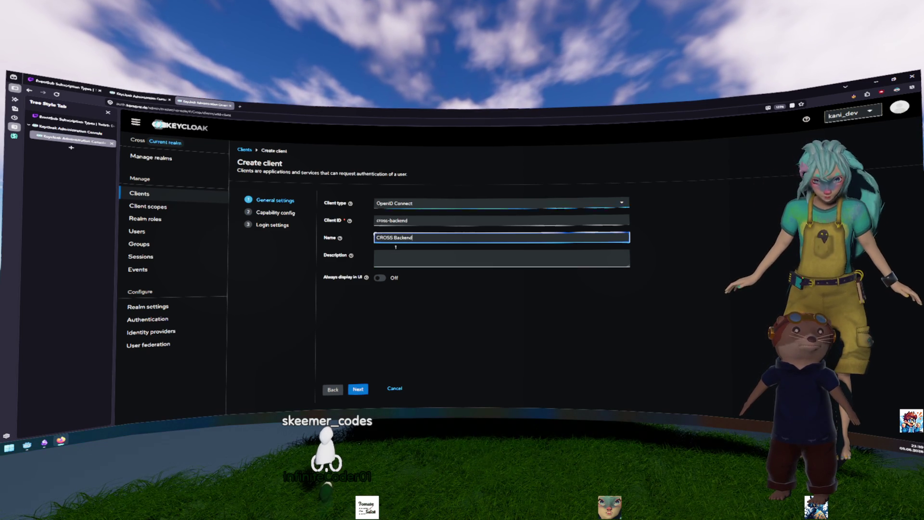
pyautogui.click(358, 389)
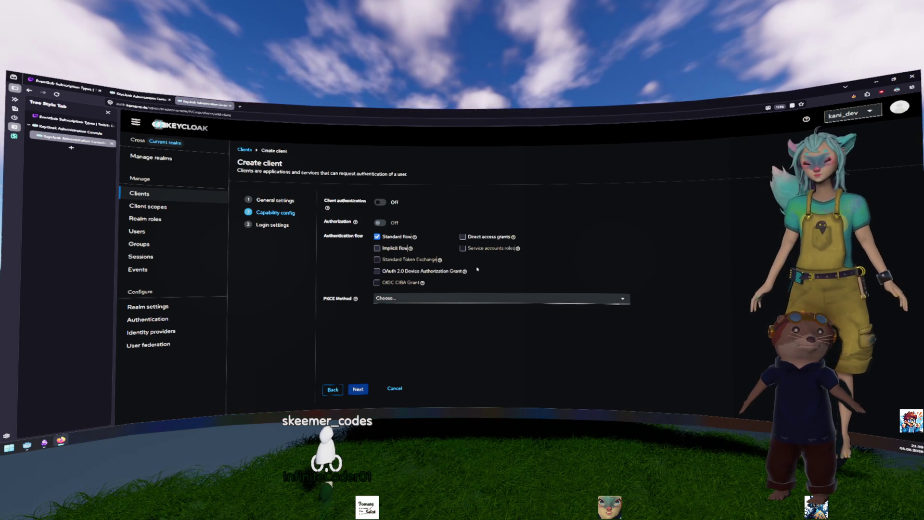
pyautogui.click(463, 236)
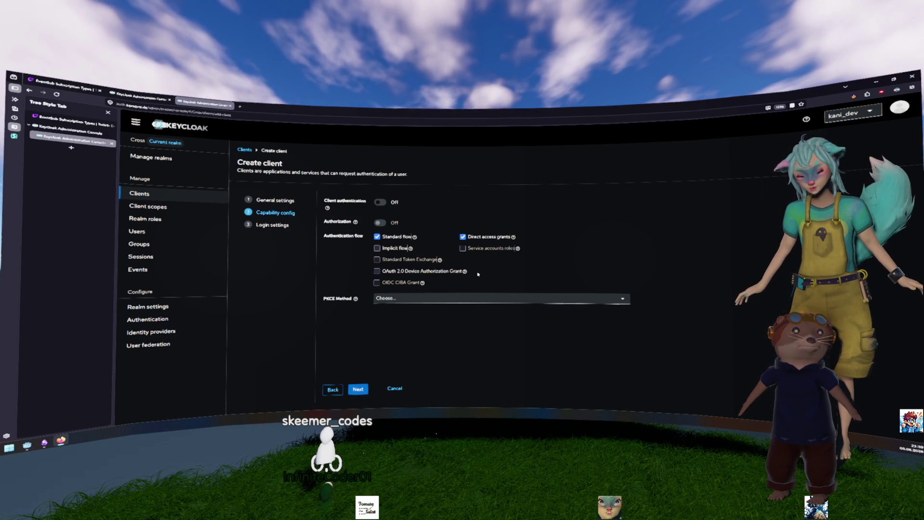
pyautogui.click(483, 238)
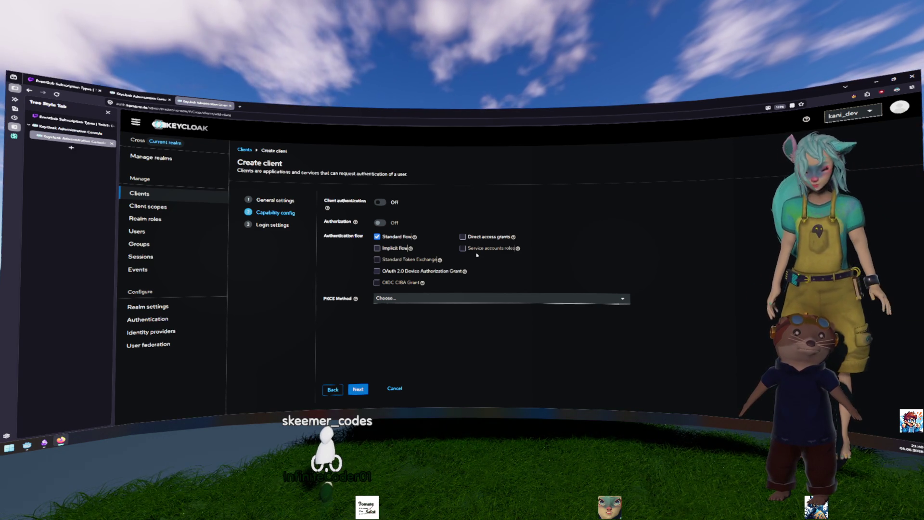
pyautogui.hotkey('alt', 'Tab')
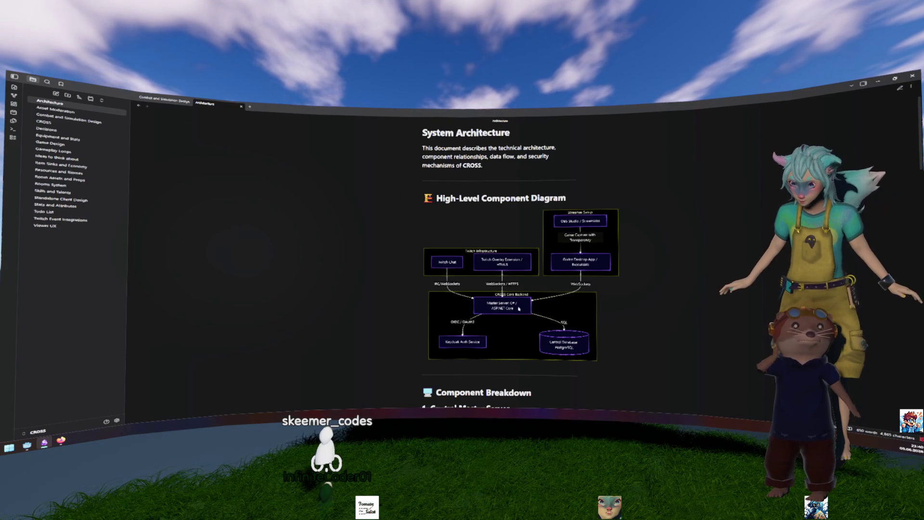
# Step: Select the Godot Desktop App and Master Server labels, then show Keycloak's Standard Token Exchange help
pyautogui.moveTo(563, 259); pyautogui.dragTo(601, 264)
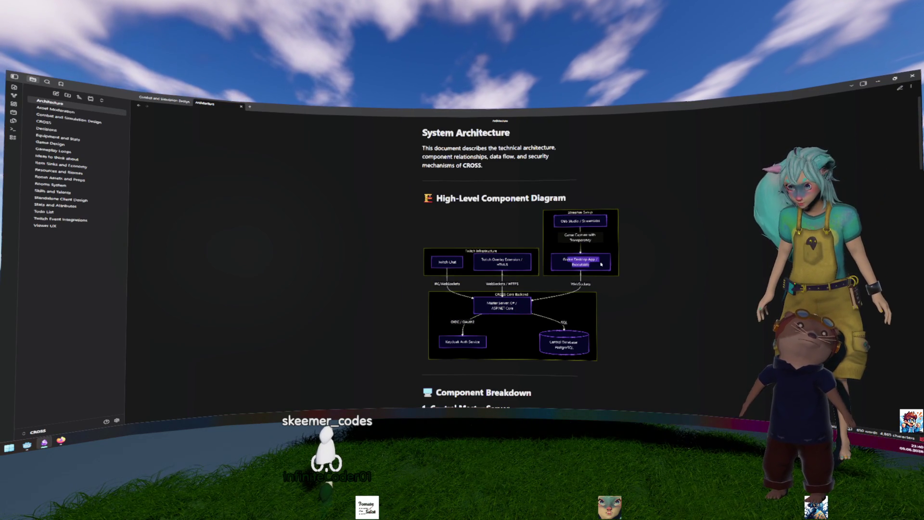
pyautogui.moveTo(486, 303); pyautogui.dragTo(522, 309)
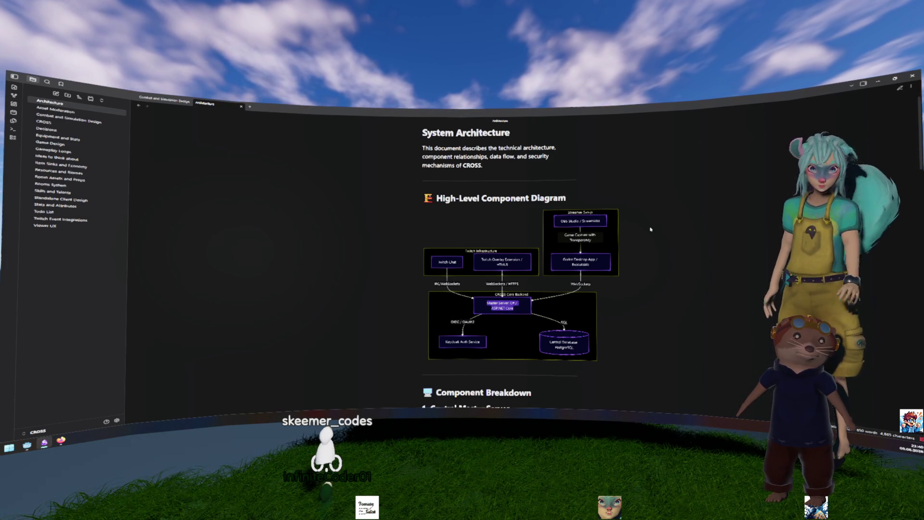
pyautogui.hotkey('alt', 'Tab')
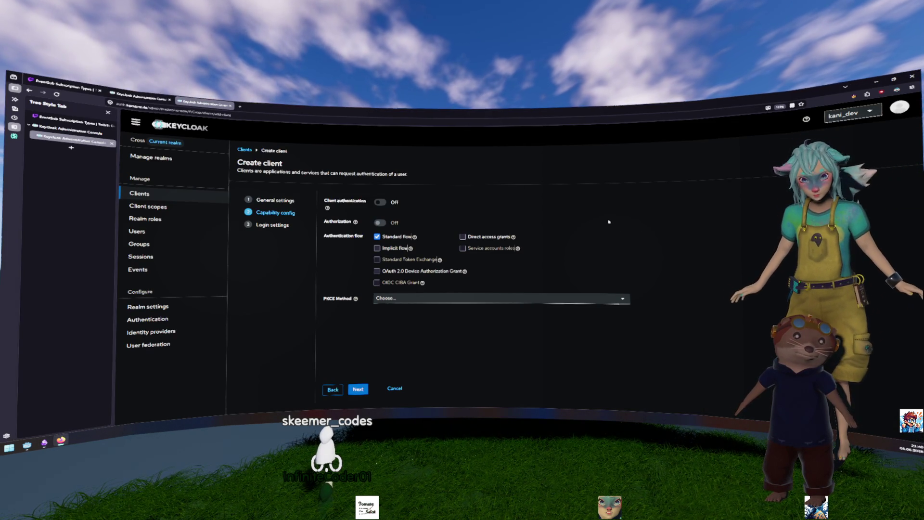
pyautogui.click(440, 259)
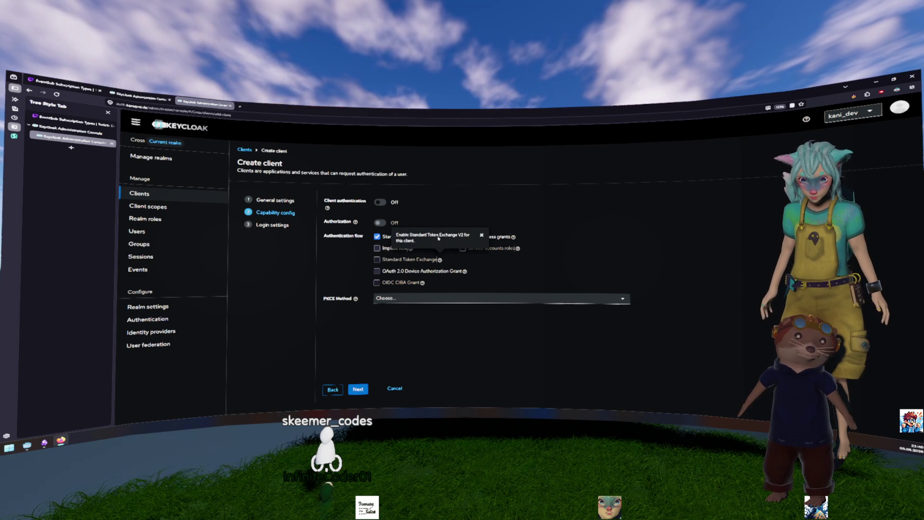
# Step: Search Google in a new tab for the copied 'Standard Token Exchange V2' help text
pyautogui.moveTo(410, 235); pyautogui.dragTo(465, 235)
pyautogui.hotkey('ctrl', 'c')
pyautogui.hotkey('ctrl', 't')
pyautogui.hotkey('ctrl', 'v')
pyautogui.press('Return')
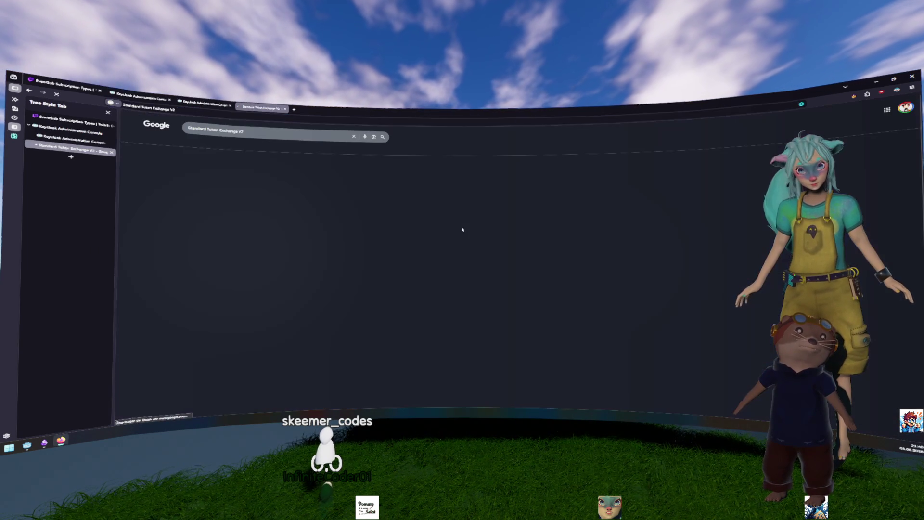
# Step: Open the Keycloak token exchange guide, find 'Standard Token Exchange V2' and zoom in
pyautogui.click(263, 182)
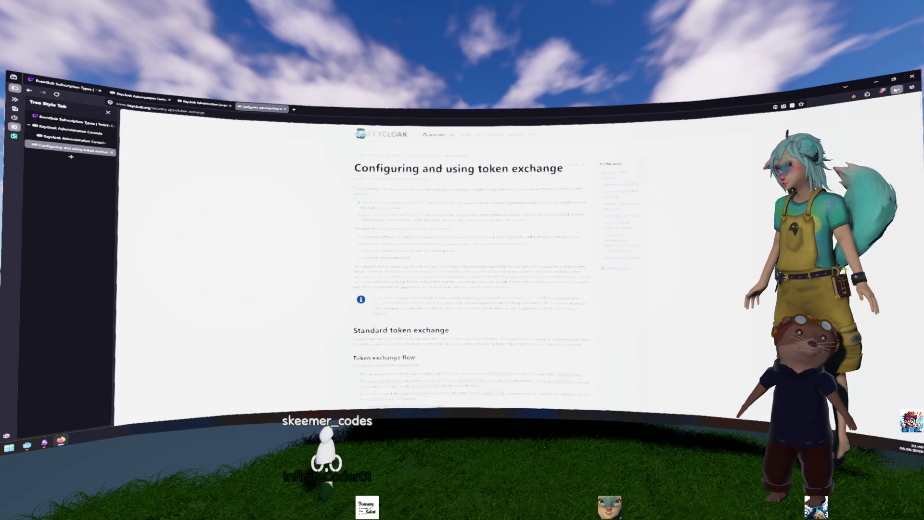
pyautogui.hotkey('ctrl', 'f')
pyautogui.hotkey('ctrl', 'v')
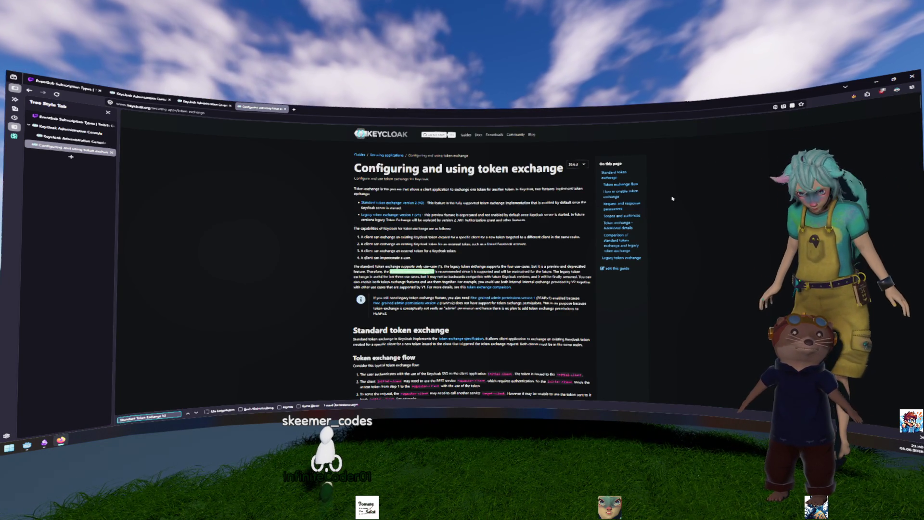
pyautogui.press('Return')
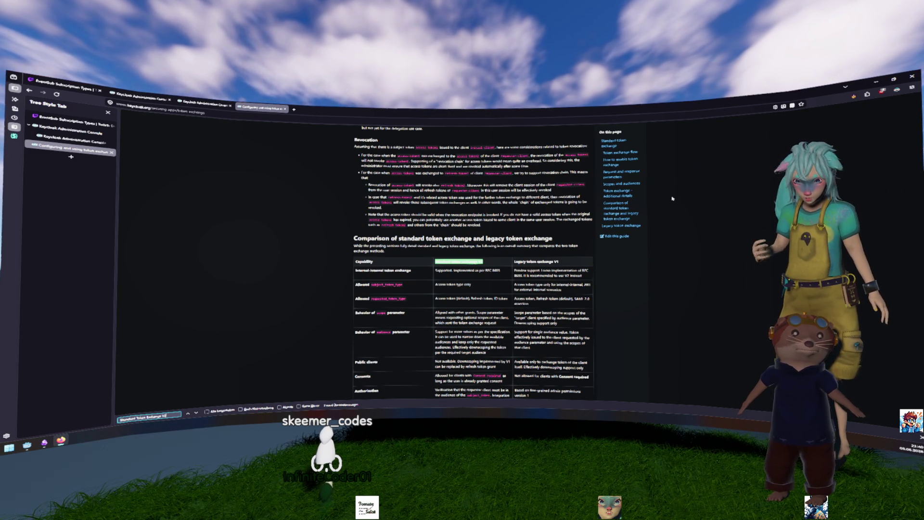
pyautogui.press('Return')
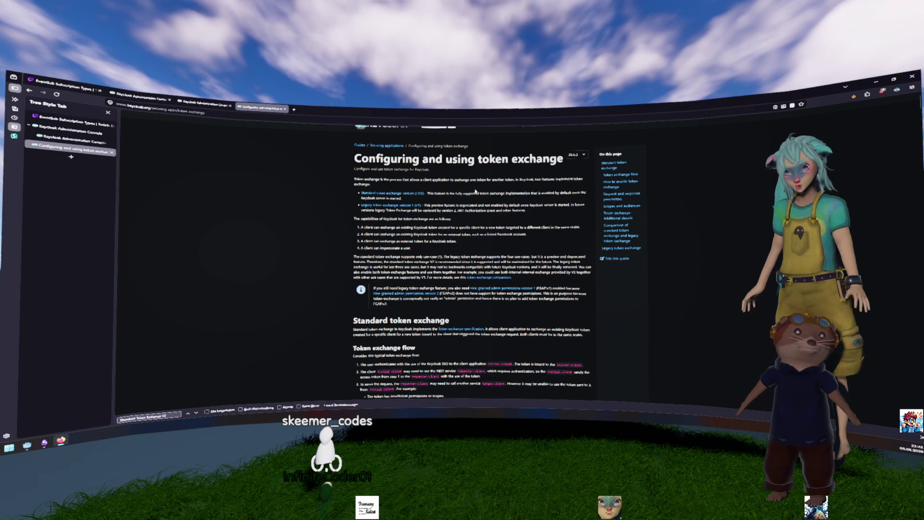
pyautogui.hotkey('ctrl', '+')
pyautogui.hotkey('ctrl', '+')
pyautogui.hotkey('ctrl', '+')
pyautogui.moveTo(418, 233)
pyautogui.mouseDown()
pyautogui.moveTo(484, 233)
pyautogui.moveTo(234, 242)
pyautogui.moveTo(412, 233)
pyautogui.mouseUp()
pyautogui.click(533, 233)
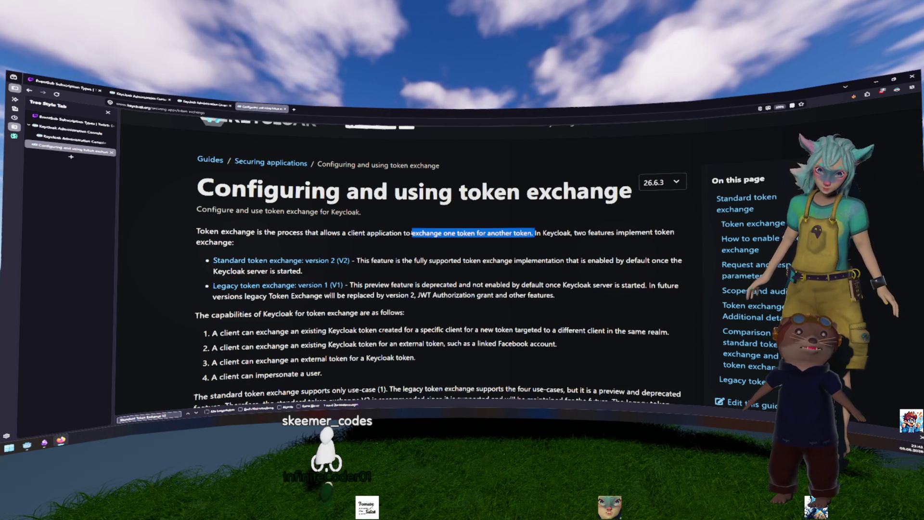
# Step: Read the guide's token exchange capability list, highlighting its first two items, then return to Obsidian
pyautogui.scroll(-3, 391, 279)
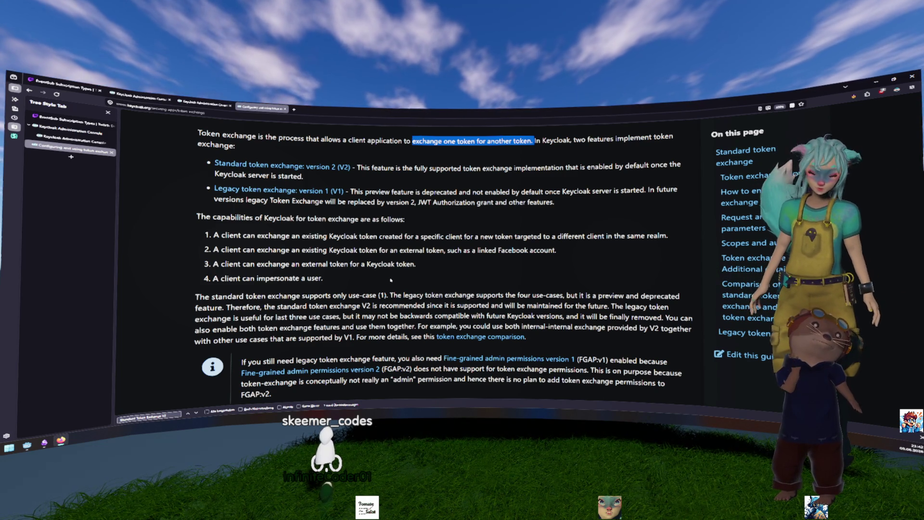
pyautogui.tripleClick(435, 251)
pyautogui.moveTo(446, 250); pyautogui.dragTo(213, 250)
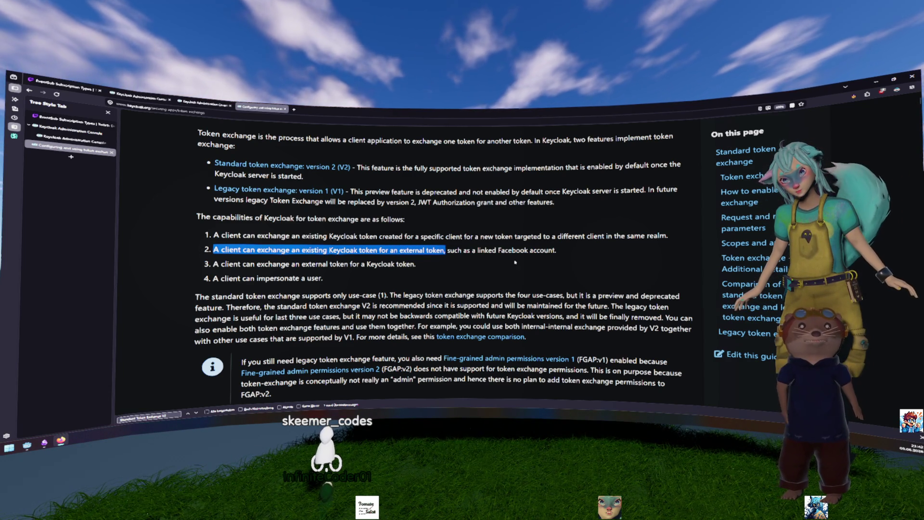
pyautogui.moveTo(515, 262); pyautogui.dragTo(396, 238)
pyautogui.moveTo(166, 250)
pyautogui.mouseDown()
pyautogui.moveTo(268, 235)
pyautogui.moveTo(381, 370)
pyautogui.moveTo(323, 280)
pyautogui.moveTo(235, 254)
pyautogui.mouseUp()
pyautogui.click(235, 254)
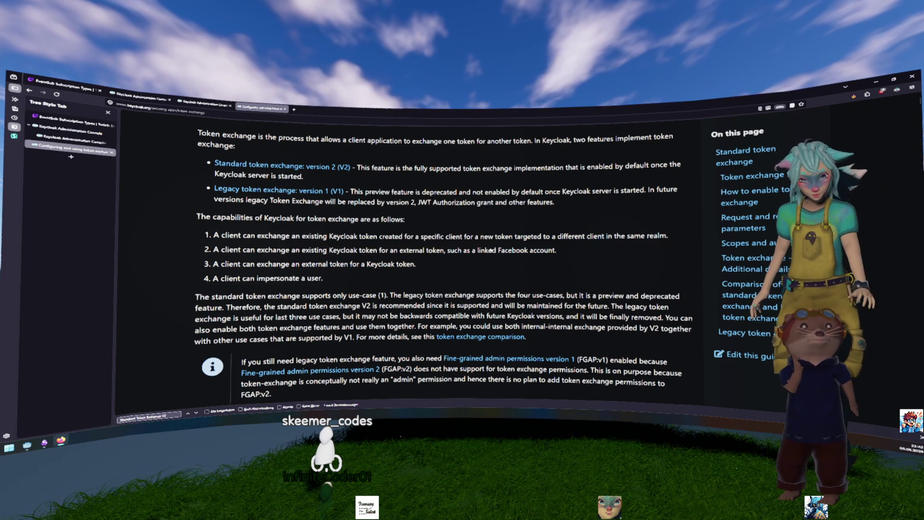
pyautogui.hotkey('alt', 'Tab')
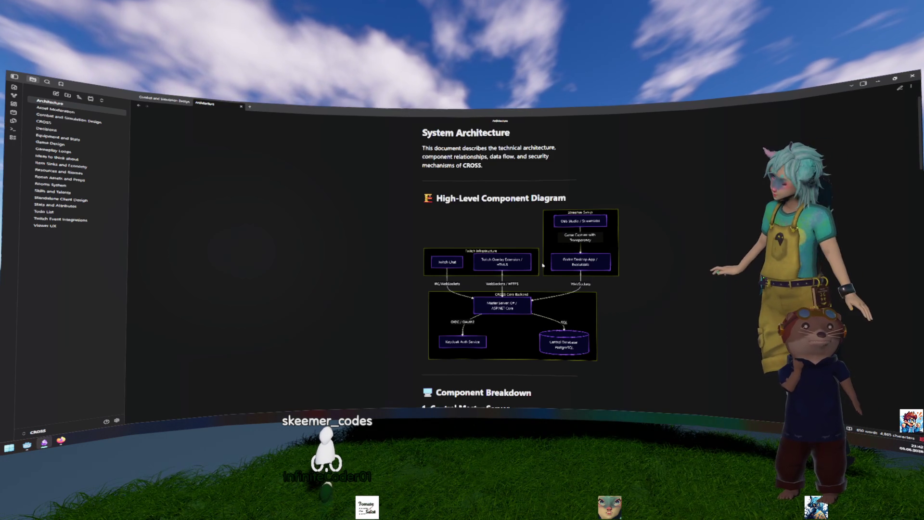
# Step: Bring up the Krita canvas and undo the old sketch strokes
pyautogui.scroll(-5, 543, 265)
pyautogui.hotkey('alt', 'Tab')
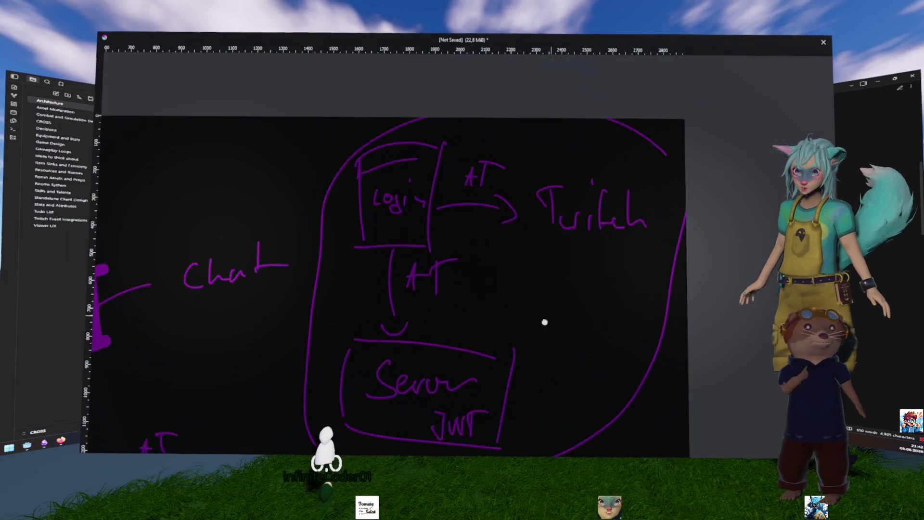
pyautogui.moveTo(545, 322); pyautogui.dragTo(743, 284)
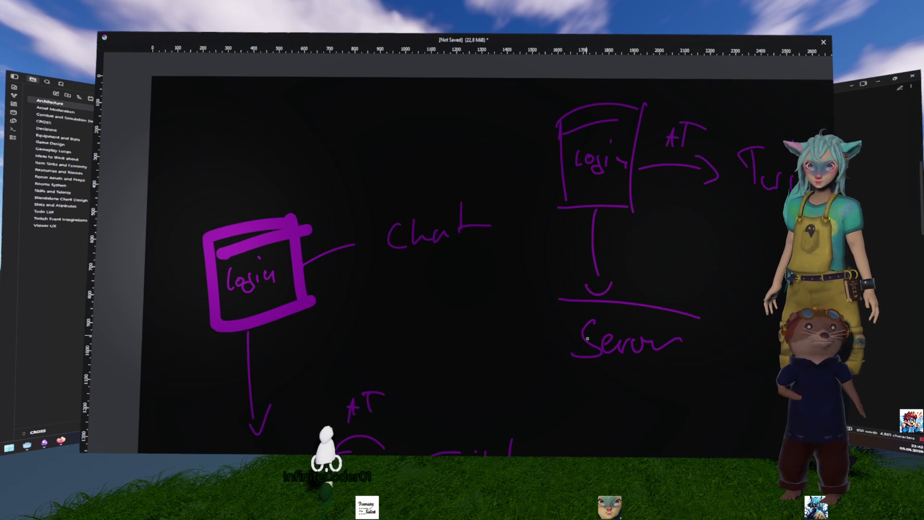
pyautogui.hotkey('ctrl', 'z')
pyautogui.hotkey('ctrl', 'z')
pyautogui.hotkey('ctrl', 'z')
pyautogui.hotkey('ctrl', 'z')
pyautogui.hotkey('ctrl', 'z')
pyautogui.hotkey('ctrl', 'z')
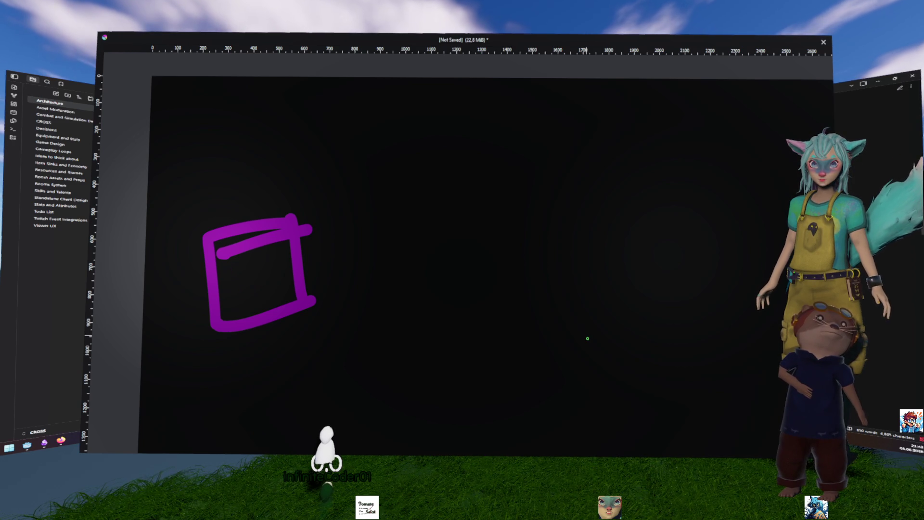
pyautogui.hotkey('ctrl', 'z')
pyautogui.hotkey('ctrl', 'z')
pyautogui.hotkey('ctrl', 'z')
# Step: Draw a box labelled Login with a title bar line
pyautogui.moveTo(222, 149)
pyautogui.mouseDown()
pyautogui.moveTo(288, 143)
pyautogui.moveTo(274, 229)
pyautogui.mouseUp()
pyautogui.moveTo(219, 230); pyautogui.dragTo(264, 229)
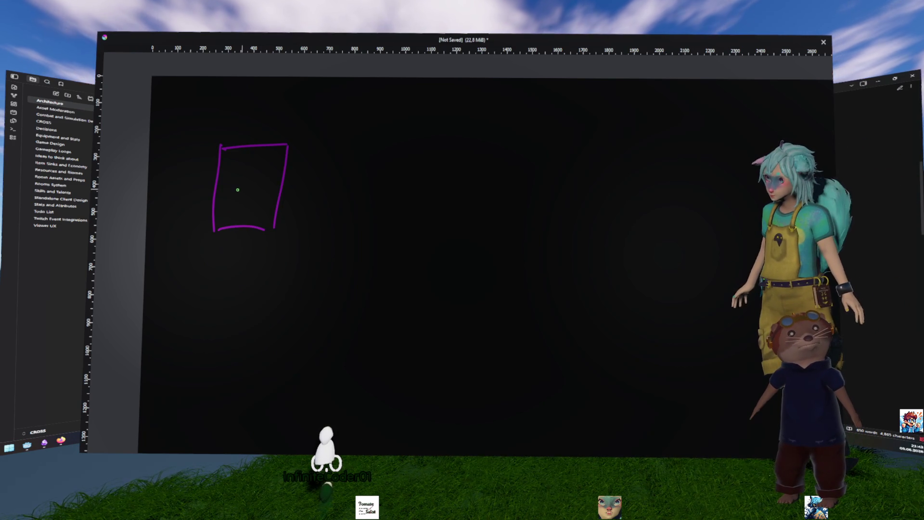
pyautogui.moveTo(231, 193)
pyautogui.mouseDown()
pyautogui.moveTo(226, 202)
pyautogui.moveTo(240, 201)
pyautogui.moveTo(247, 214)
pyautogui.moveTo(261, 204)
pyautogui.mouseUp()
pyautogui.click(253, 187)
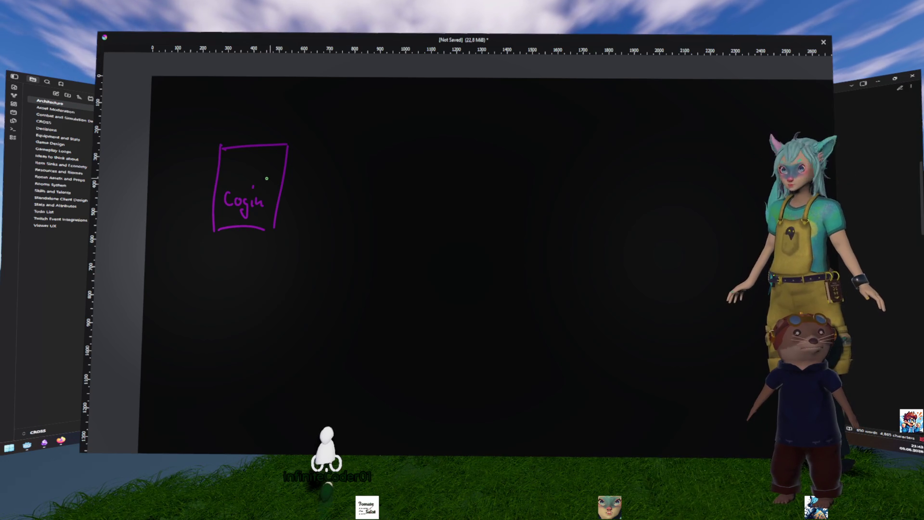
pyautogui.moveTo(223, 156); pyautogui.dragTo(282, 154)
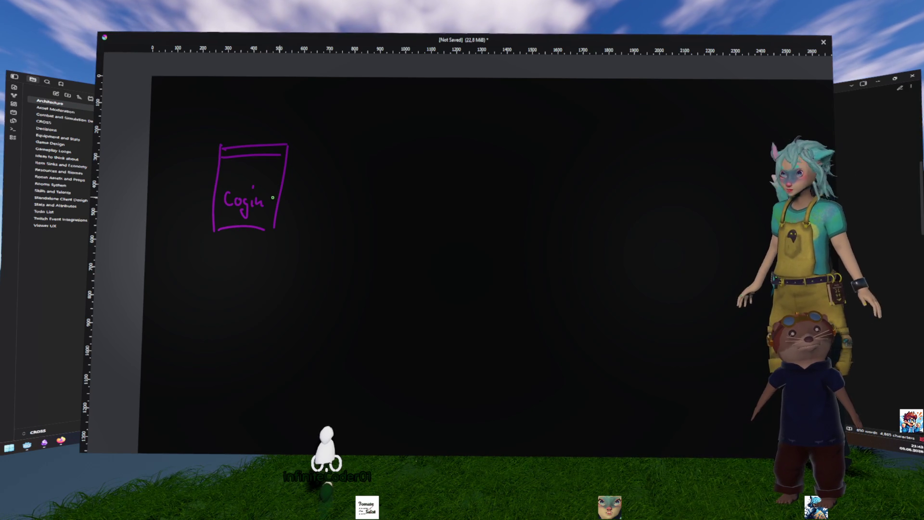
# Step: Draw an arrow from Login labelled 'OAuth code flow' and 'Keycloak'
pyautogui.moveTo(274, 200)
pyautogui.mouseDown()
pyautogui.moveTo(311, 200)
pyautogui.moveTo(307, 207)
pyautogui.mouseUp()
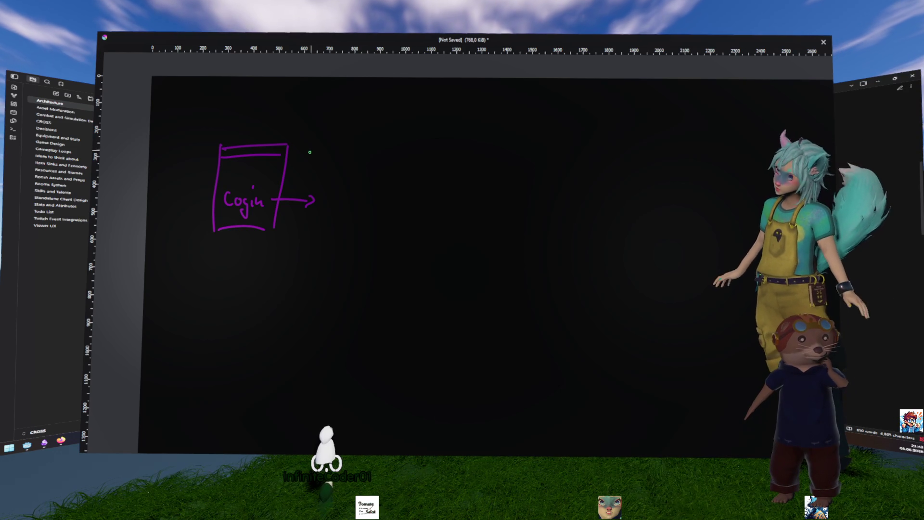
pyautogui.moveTo(312, 163)
pyautogui.mouseDown()
pyautogui.moveTo(309, 174)
pyautogui.moveTo(313, 164)
pyautogui.moveTo(346, 173)
pyautogui.mouseUp()
pyautogui.moveTo(340, 166)
pyautogui.mouseDown()
pyautogui.moveTo(352, 163)
pyautogui.moveTo(311, 190)
pyautogui.moveTo(361, 192)
pyautogui.moveTo(368, 176)
pyautogui.moveTo(371, 191)
pyautogui.moveTo(391, 179)
pyautogui.mouseUp()
pyautogui.click(384, 184)
pyautogui.click(383, 190)
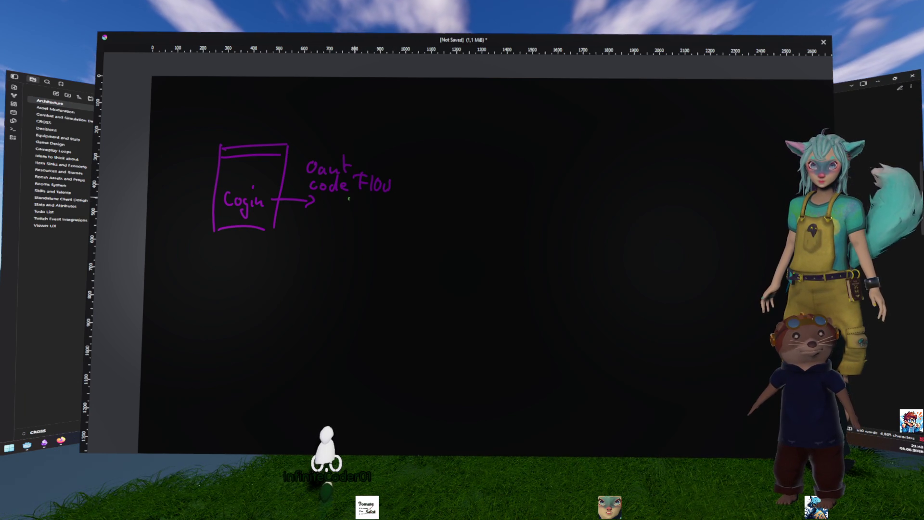
pyautogui.moveTo(314, 216); pyautogui.dragTo(312, 225)
pyautogui.moveTo(308, 219)
pyautogui.mouseDown()
pyautogui.moveTo(307, 228)
pyautogui.moveTo(332, 237)
pyautogui.moveTo(350, 225)
pyautogui.mouseUp()
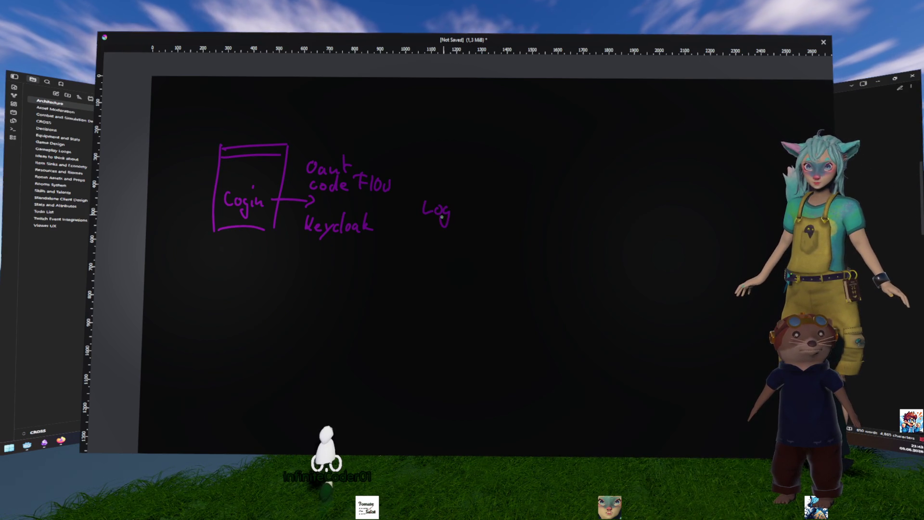
# Step: Write 'Login with Twitch' and draw a box around it
pyautogui.moveTo(453, 213); pyautogui.dragTo(463, 212)
pyautogui.click(459, 192)
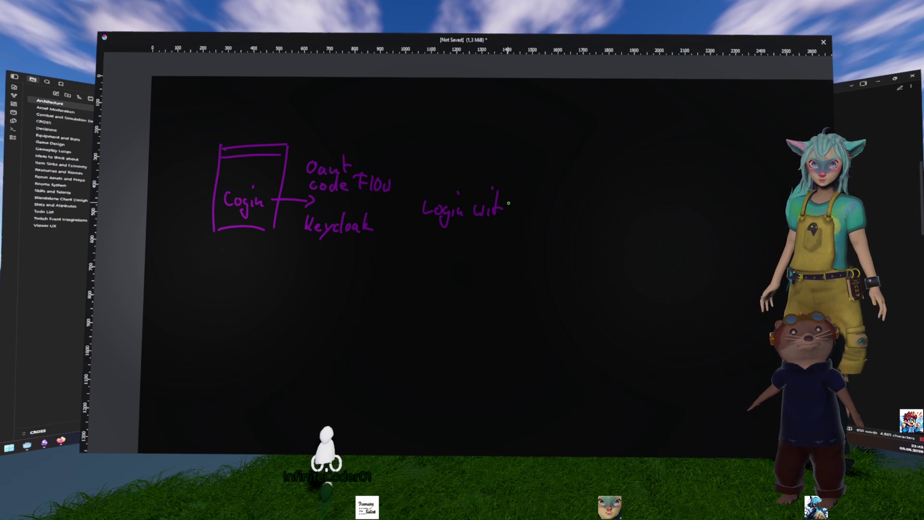
pyautogui.moveTo(456, 230); pyautogui.dragTo(456, 249)
pyautogui.moveTo(451, 230); pyautogui.dragTo(470, 229)
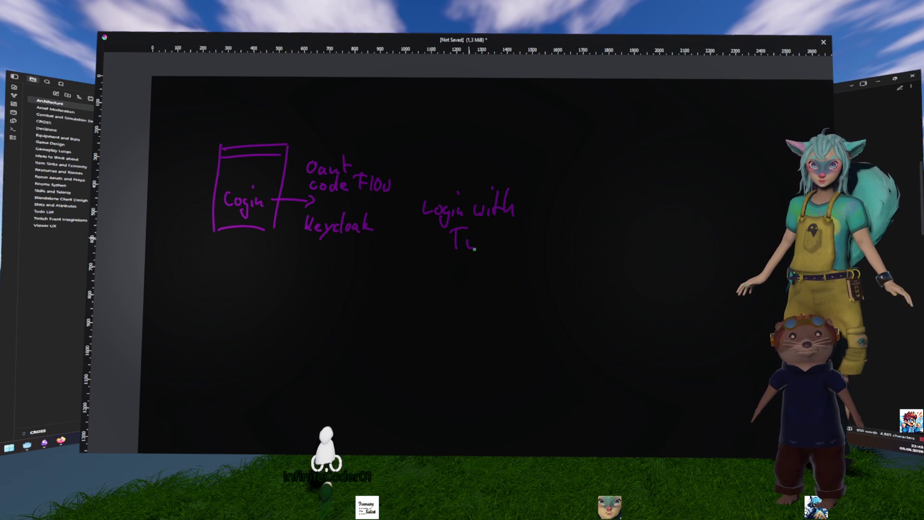
pyautogui.moveTo(512, 237); pyautogui.dragTo(510, 249)
pyautogui.moveTo(517, 223); pyautogui.dragTo(526, 250)
pyautogui.moveTo(424, 169)
pyautogui.mouseDown()
pyautogui.moveTo(426, 265)
pyautogui.moveTo(543, 175)
pyautogui.mouseUp()
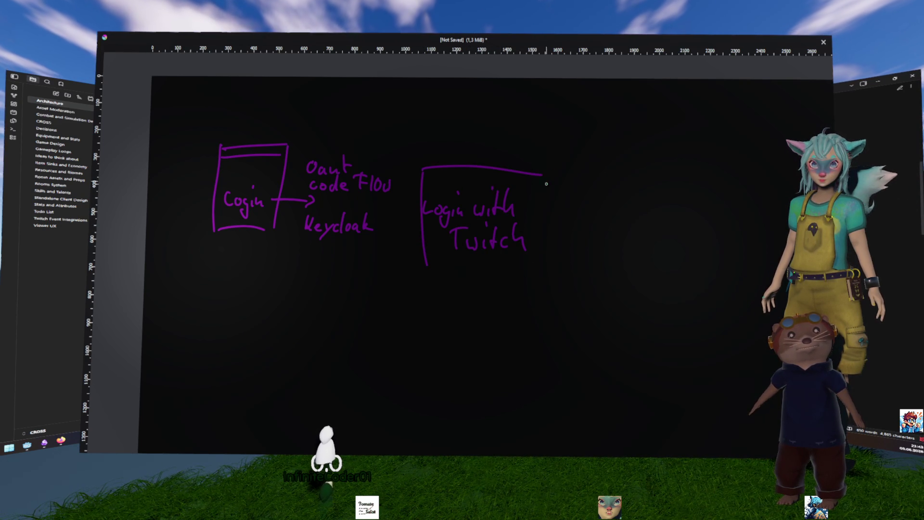
pyautogui.moveTo(473, 268); pyautogui.dragTo(521, 270)
pyautogui.moveTo(550, 169); pyautogui.dragTo(540, 265)
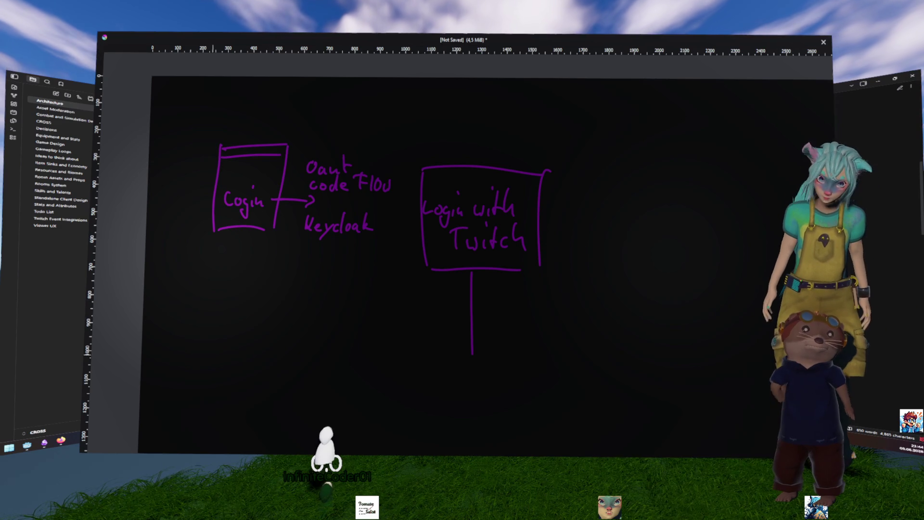
# Step: Go to GitHub in a new browser tab and open the keycloak-twitch repository
pyautogui.click(61, 440)
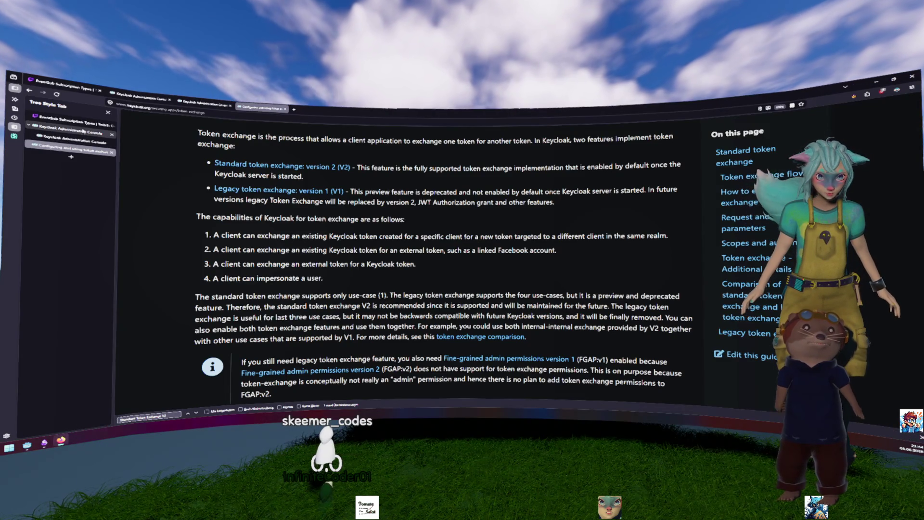
pyautogui.click(71, 157)
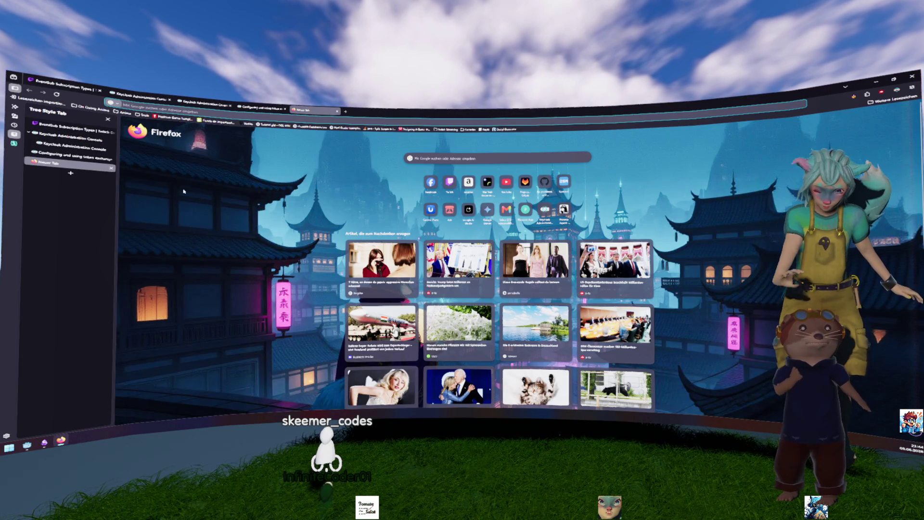
pyautogui.write('github.com')
pyautogui.press('Return')
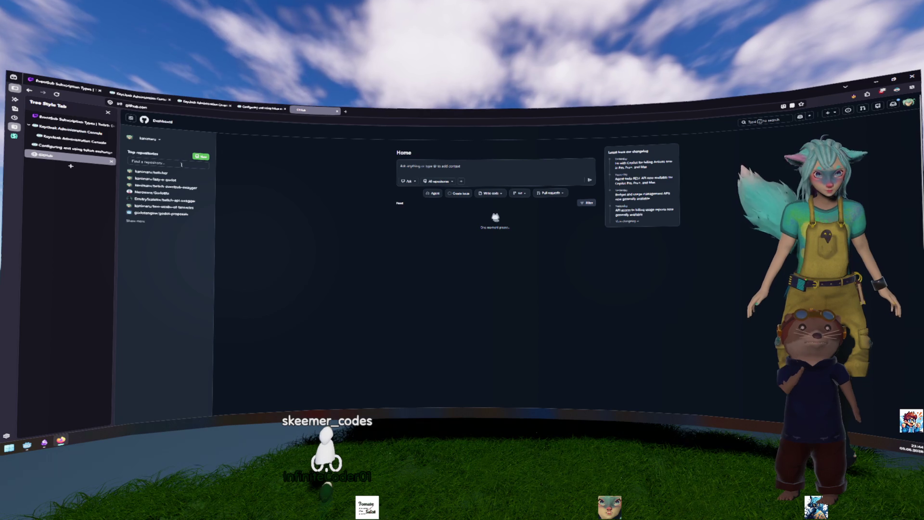
pyautogui.click(180, 167)
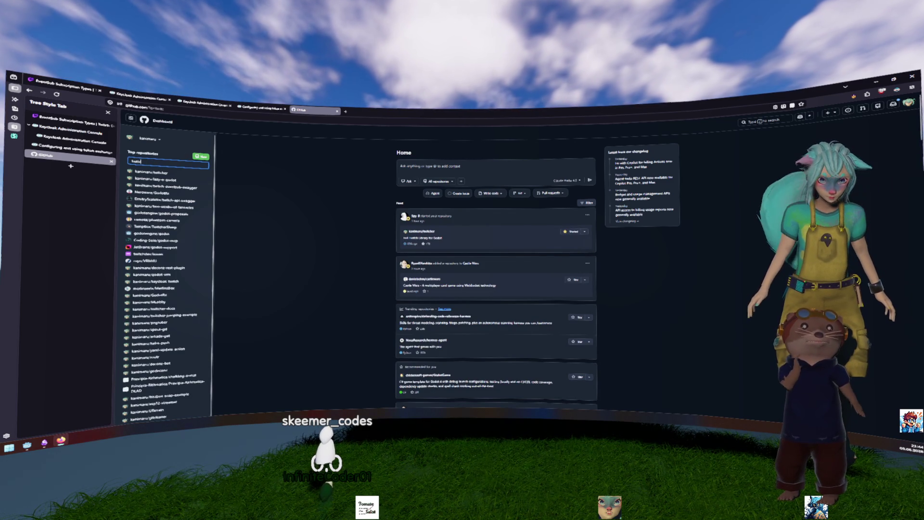
pyautogui.click(172, 208)
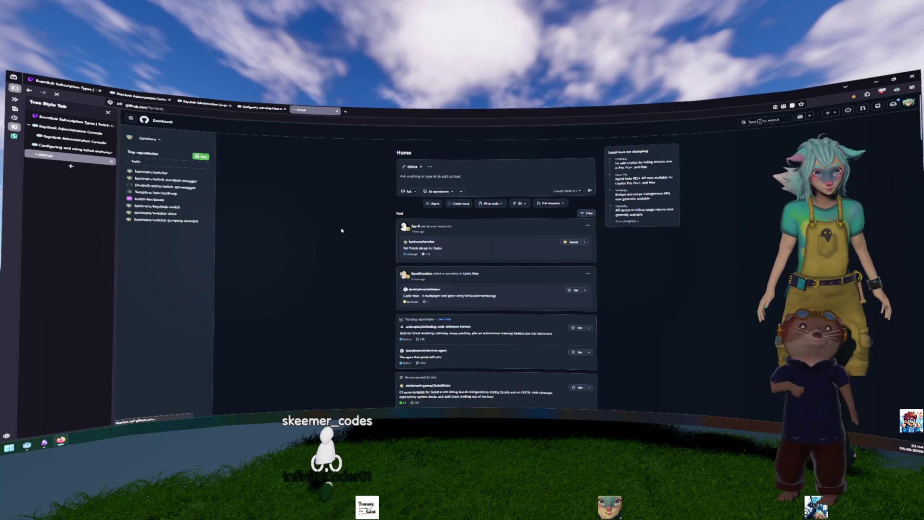
# Step: Browse src/main/java/org/keycloak/social/twitch and open TwitchIdentityProvider.java
pyautogui.scroll(6, 467, 262)
pyautogui.scroll(-6, 467, 262)
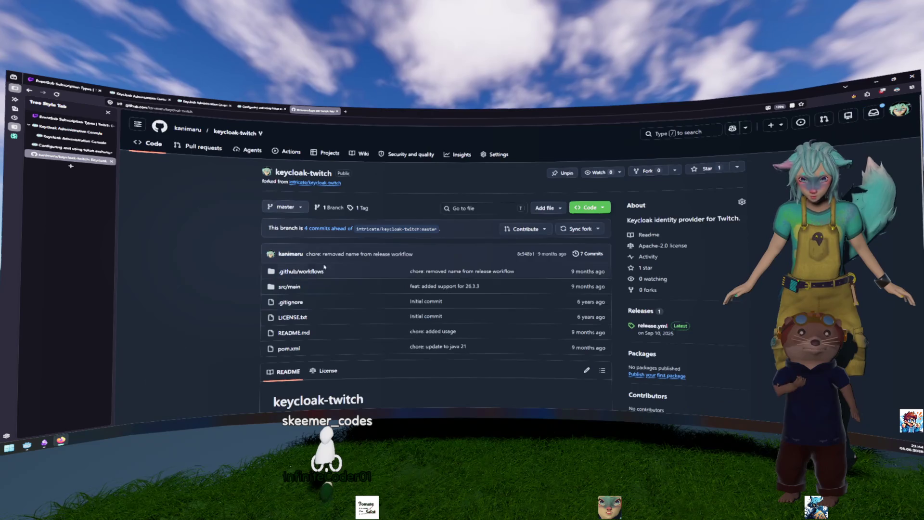
pyautogui.click(253, 316)
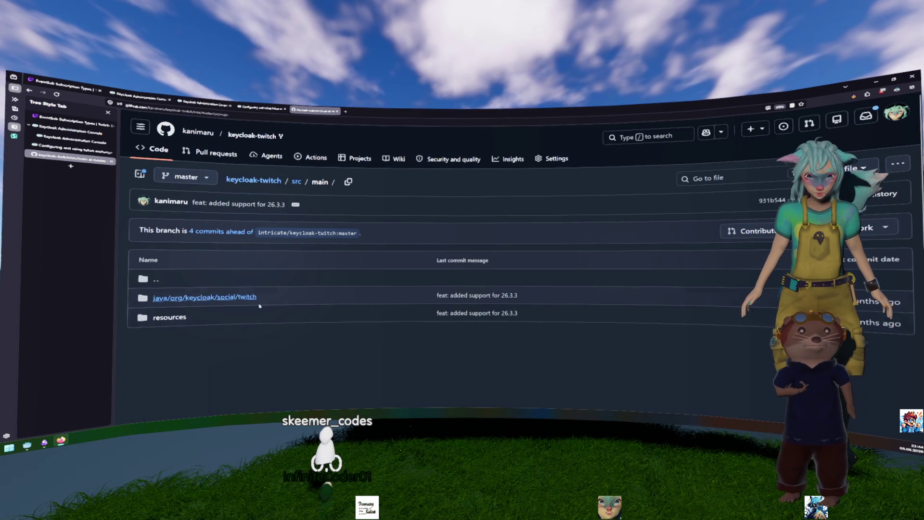
pyautogui.click(241, 297)
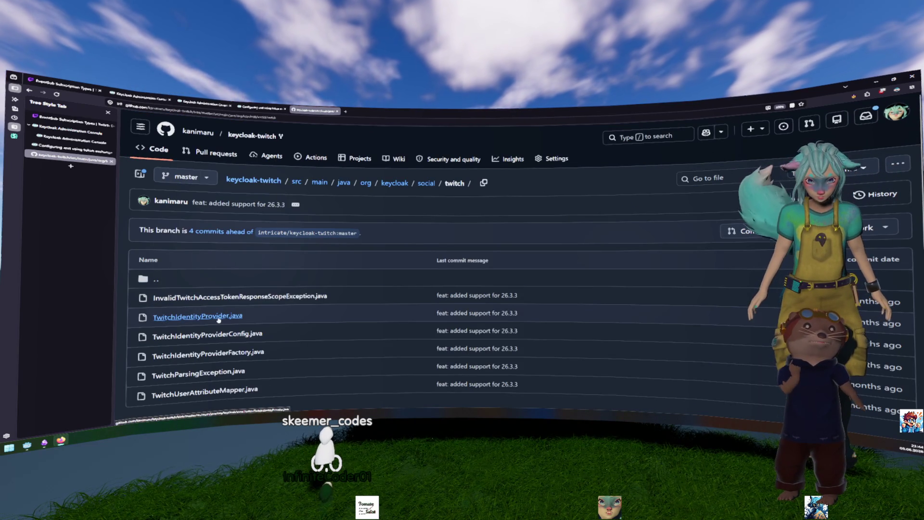
pyautogui.click(364, 314)
pyautogui.scroll(-10, 366, 311)
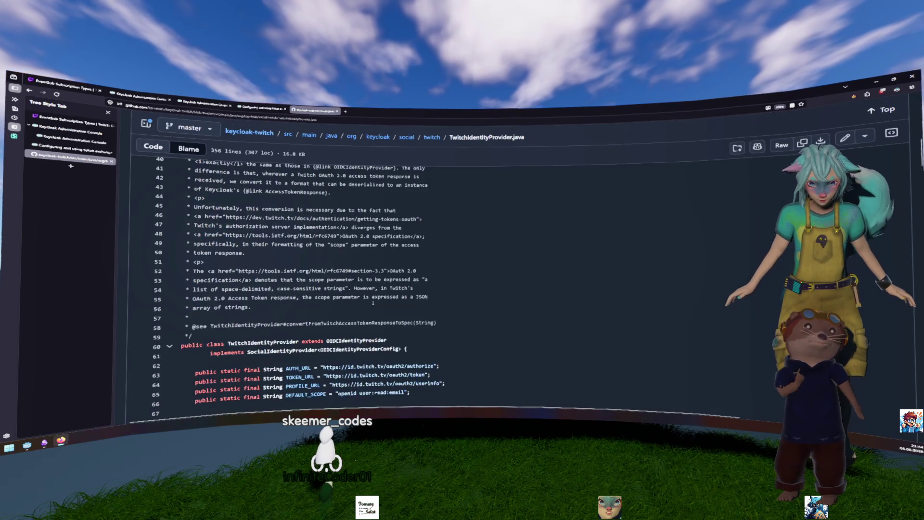
# Step: Select the Twitch AUTH_URL, list getAuthorizationUrl references, then start writing Twitch on the sketch
pyautogui.scroll(1, 373, 302)
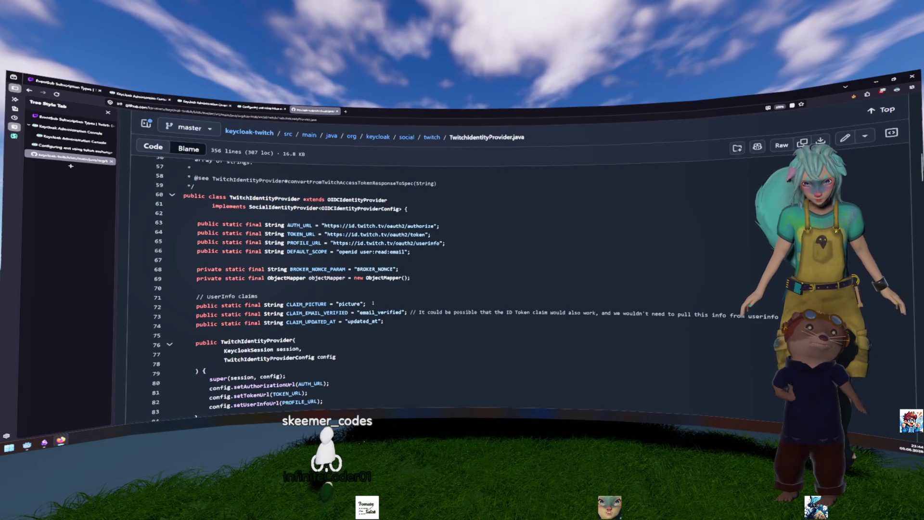
pyautogui.moveTo(316, 225); pyautogui.dragTo(446, 225)
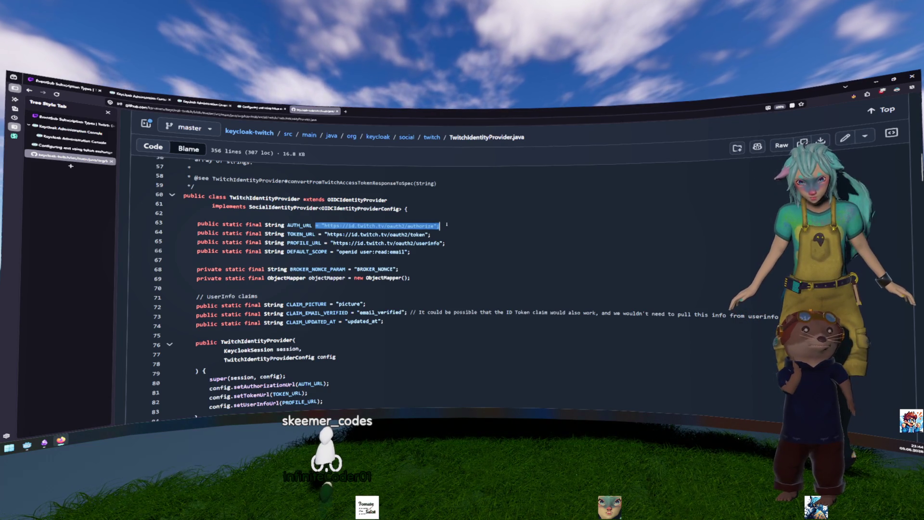
pyautogui.scroll(-3, 446, 224)
pyautogui.scroll(-2, 447, 223)
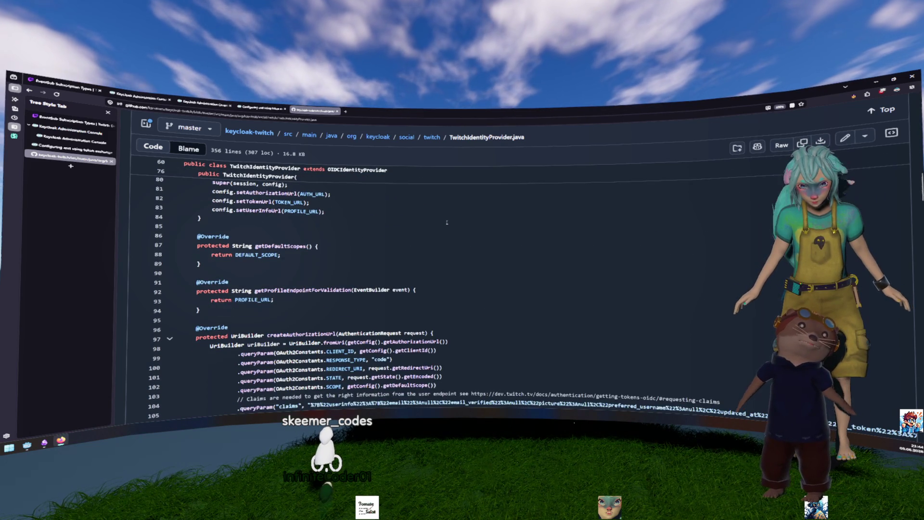
pyautogui.scroll(-2, 446, 221)
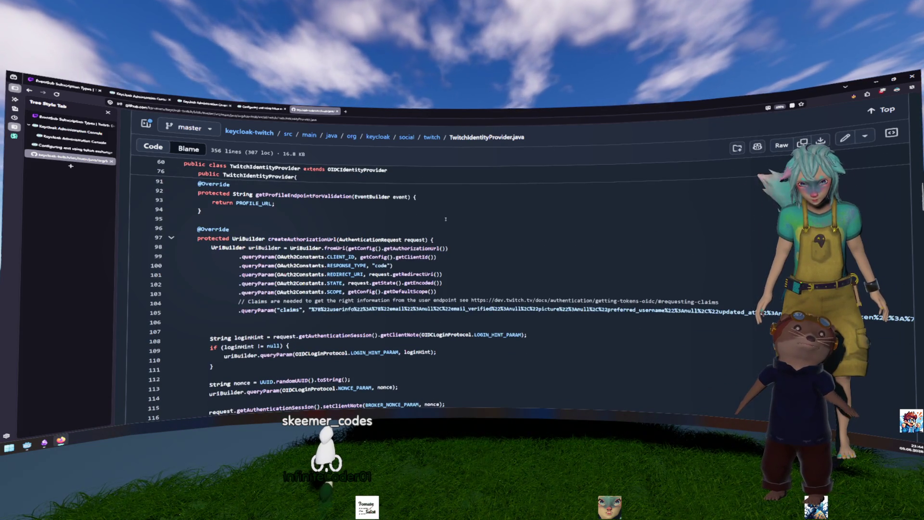
pyautogui.scroll(-1, 446, 219)
pyautogui.scroll(1, 445, 218)
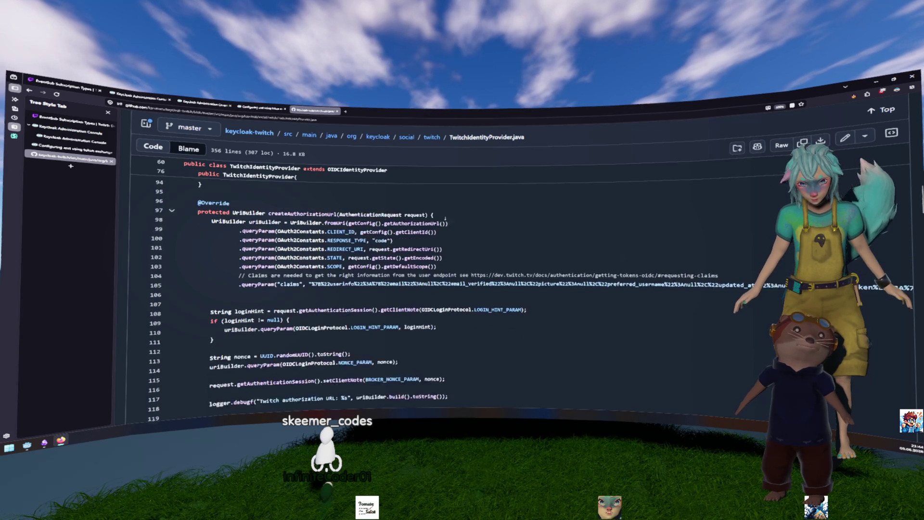
pyautogui.click(405, 248)
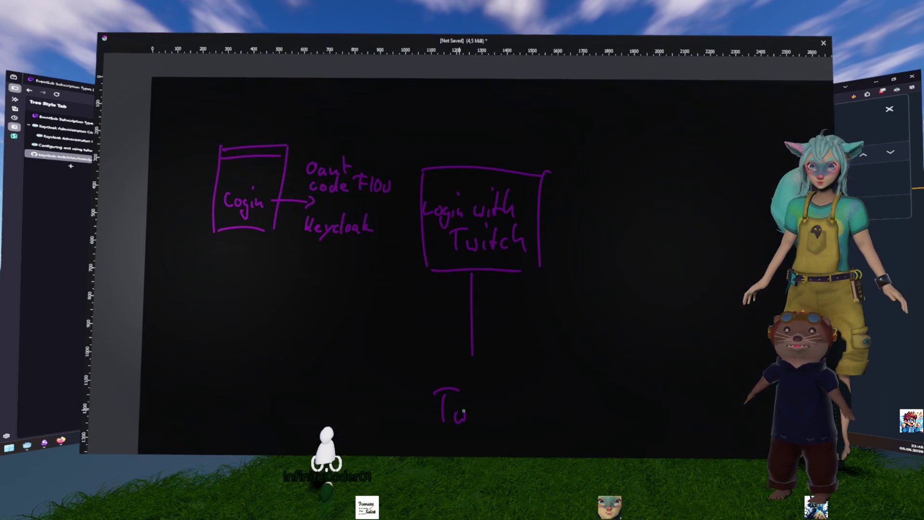
pyautogui.moveTo(469, 410); pyautogui.dragTo(478, 417)
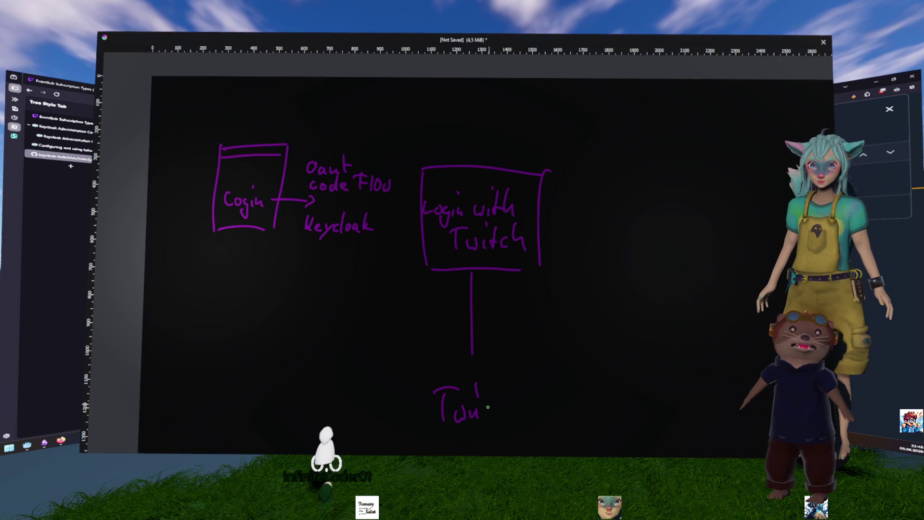
# Step: Finish the Twitch label, write 'Authcode Flow' beside the line, and box Twitch
pyautogui.moveTo(506, 384); pyautogui.dragTo(519, 423)
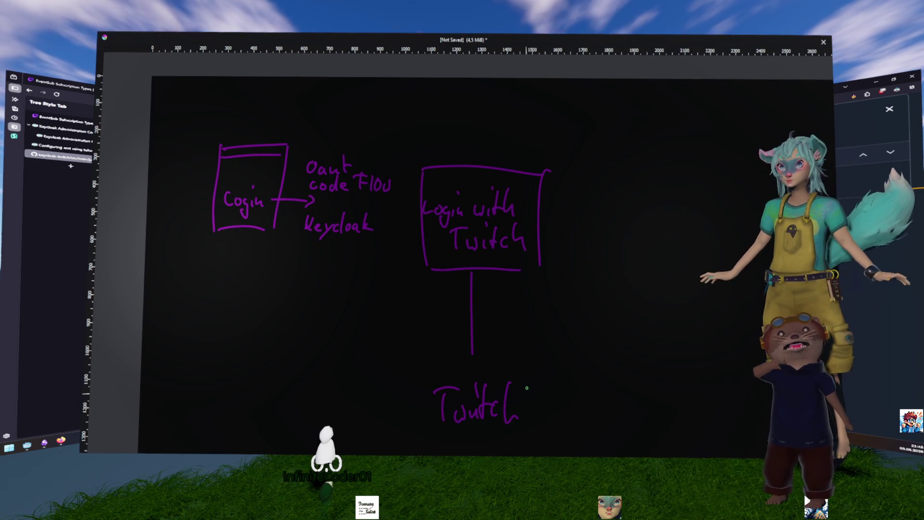
pyautogui.moveTo(503, 318); pyautogui.dragTo(531, 318)
pyautogui.moveTo(526, 306); pyautogui.dragTo(538, 305)
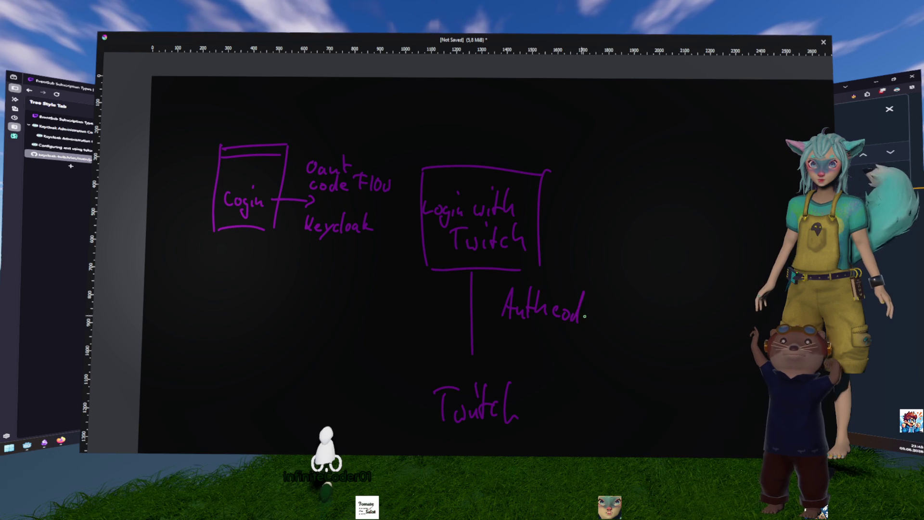
pyautogui.rightClick(599, 335)
pyautogui.click(500, 339)
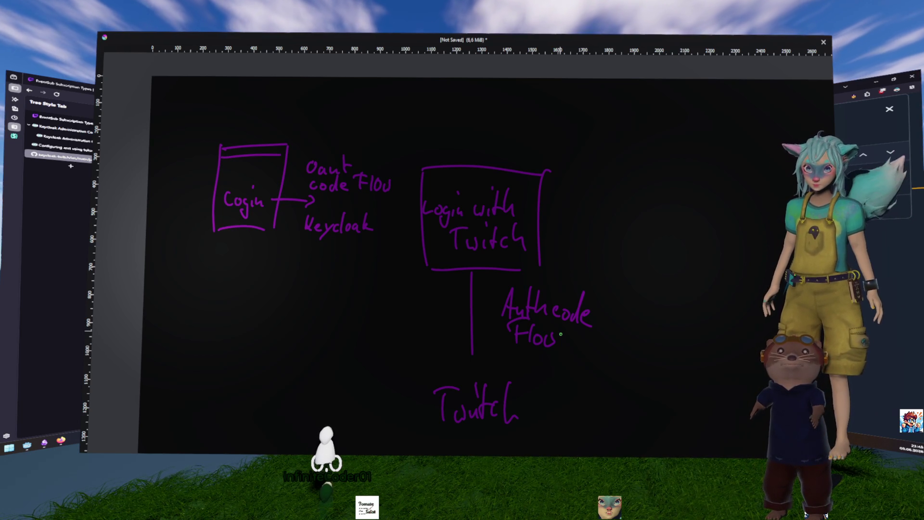
pyautogui.moveTo(416, 369)
pyautogui.mouseDown()
pyautogui.moveTo(533, 375)
pyautogui.moveTo(533, 445)
pyautogui.moveTo(420, 429)
pyautogui.moveTo(533, 446)
pyautogui.mouseUp()
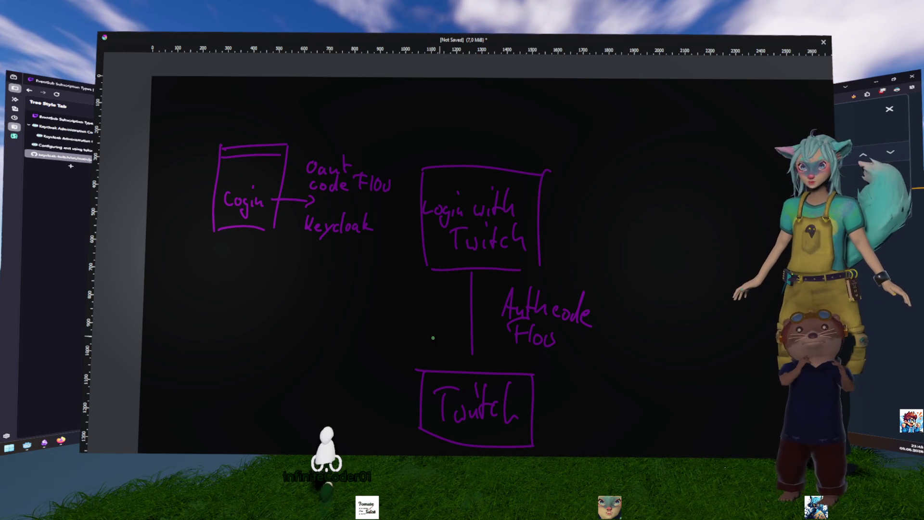
# Step: Sketch an AT arrow up to Login with Twitch and a KC AT curve back to Login
pyautogui.moveTo(424, 313)
pyautogui.mouseDown()
pyautogui.moveTo(432, 287)
pyautogui.moveTo(437, 359)
pyautogui.mouseUp()
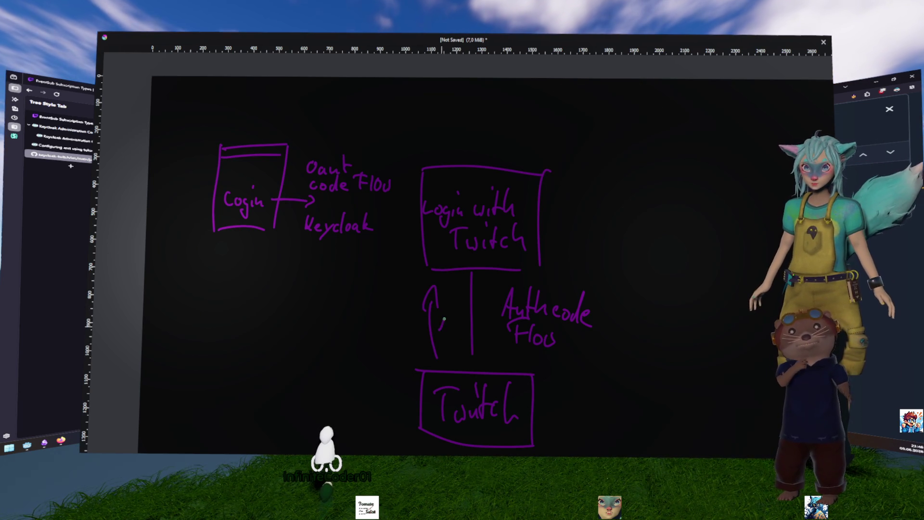
pyautogui.moveTo(449, 318); pyautogui.dragTo(464, 316)
pyautogui.moveTo(456, 317); pyautogui.dragTo(455, 333)
pyautogui.moveTo(411, 244)
pyautogui.mouseDown()
pyautogui.moveTo(356, 274)
pyautogui.moveTo(279, 252)
pyautogui.mouseUp()
pyautogui.moveTo(305, 283)
pyautogui.mouseDown()
pyautogui.moveTo(320, 322)
pyautogui.moveTo(341, 301)
pyautogui.mouseUp()
pyautogui.moveTo(328, 302); pyautogui.dragTo(325, 322)
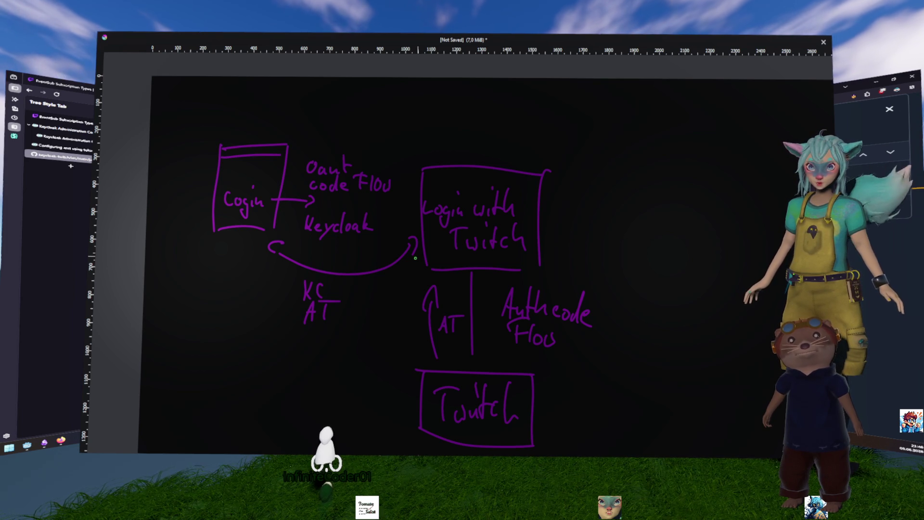
# Step: Undo one stroke and draw an arrow from Login down to Backend
pyautogui.hotkey('ctrl', 'z')
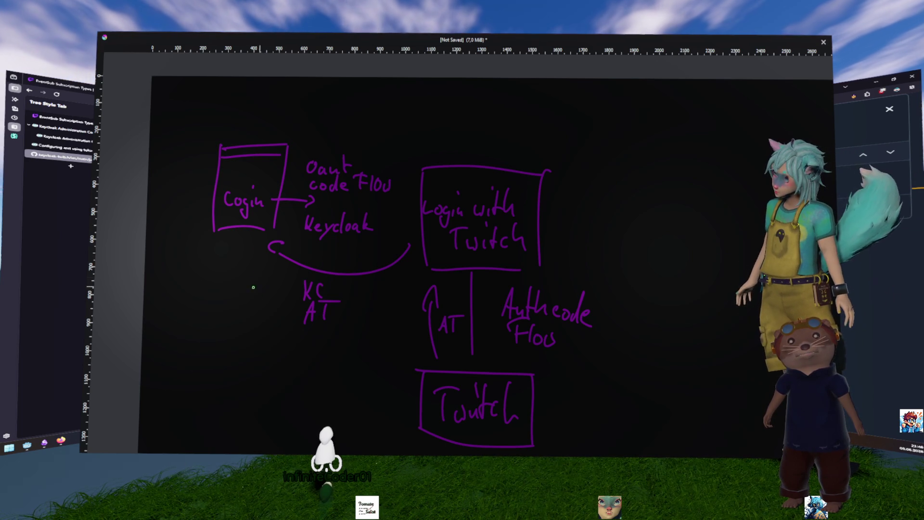
pyautogui.moveTo(247, 260)
pyautogui.mouseDown()
pyautogui.moveTo(226, 346)
pyautogui.moveTo(235, 343)
pyautogui.mouseUp()
pyautogui.moveTo(208, 377)
pyautogui.mouseDown()
pyautogui.moveTo(211, 400)
pyautogui.moveTo(254, 398)
pyautogui.mouseUp()
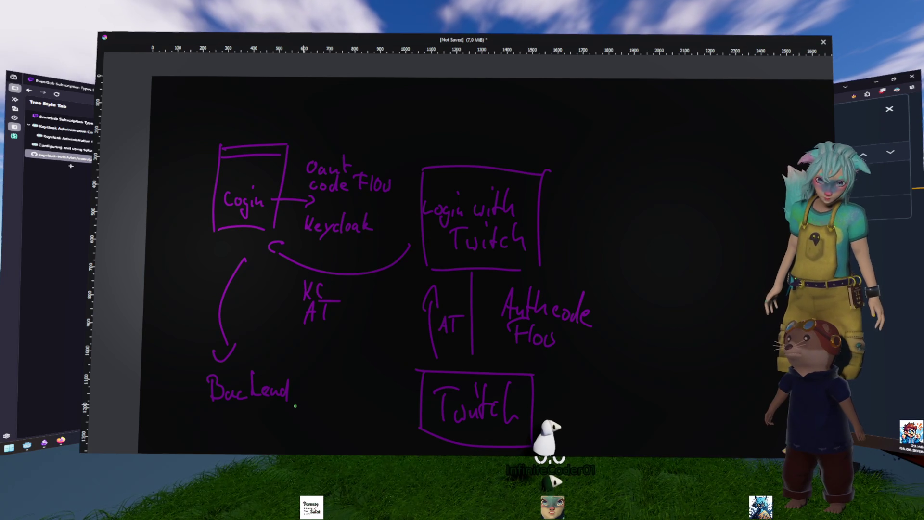
pyautogui.hotkey('alt', 'Tab')
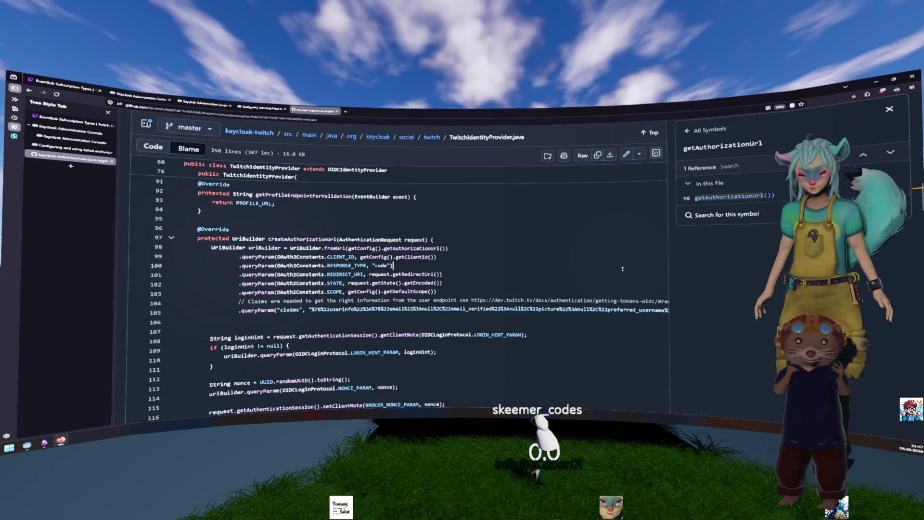
# Step: Switch to the Keycloak Administration Console tab showing the Create client capability config step
pyautogui.click(76, 144)
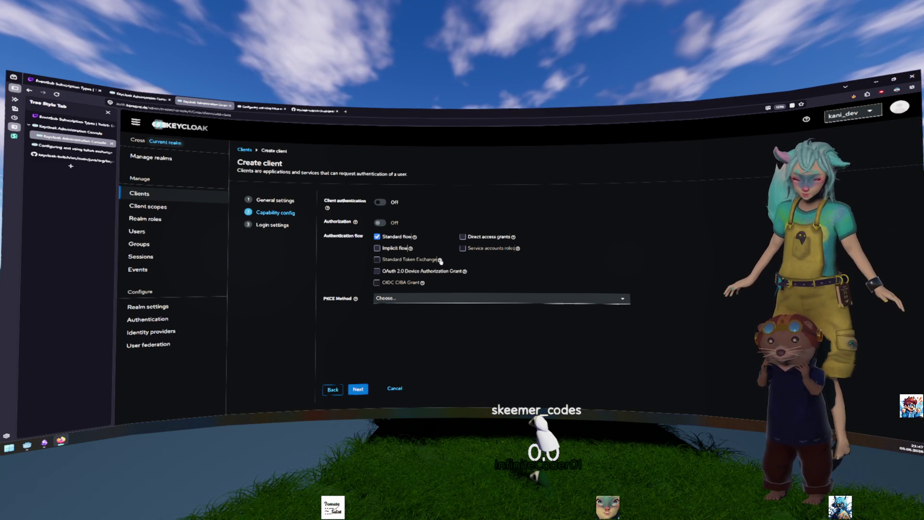
# Step: Turn on Client authentication and enable Standard Token Exchange alongside Standard flow for the new client
pyautogui.click(379, 205)
pyautogui.click(377, 259)
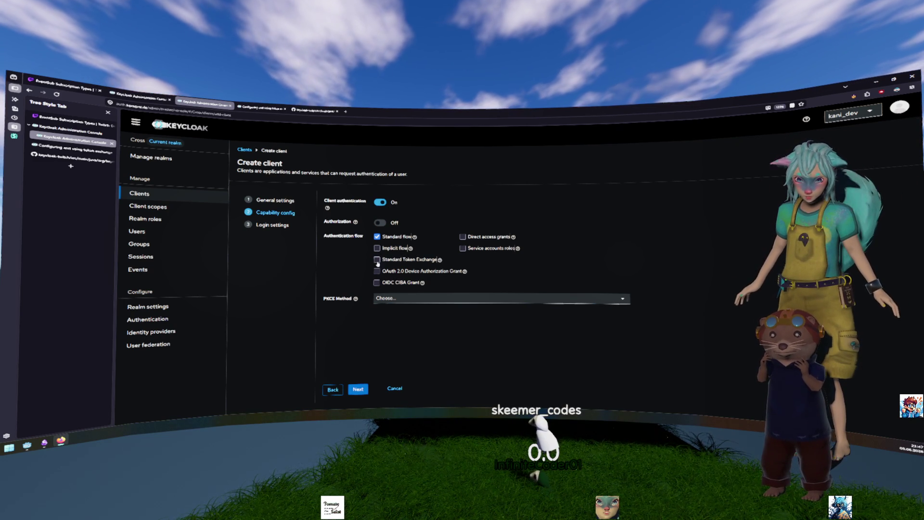
pyautogui.click(328, 208)
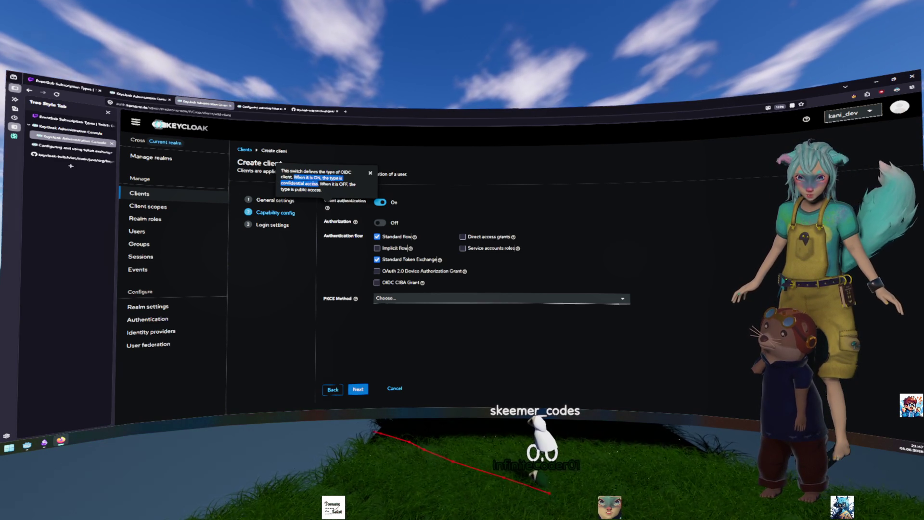
pyautogui.click(370, 173)
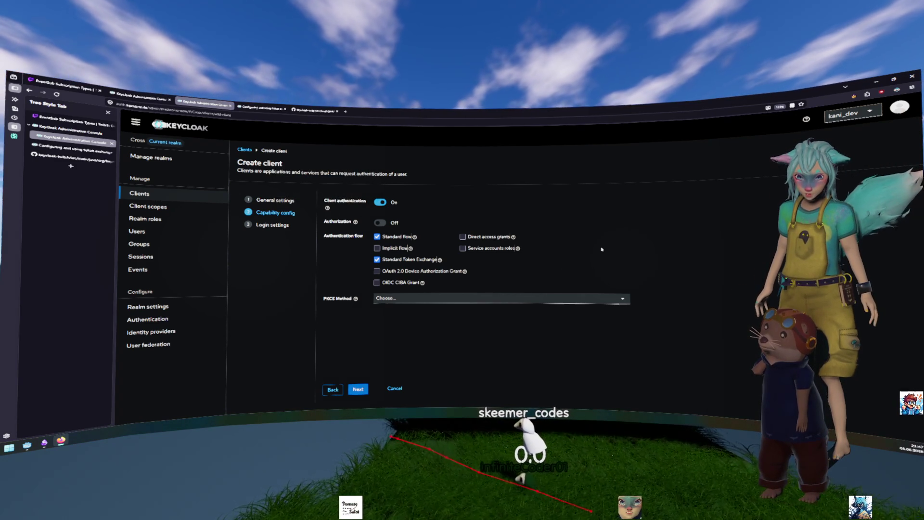
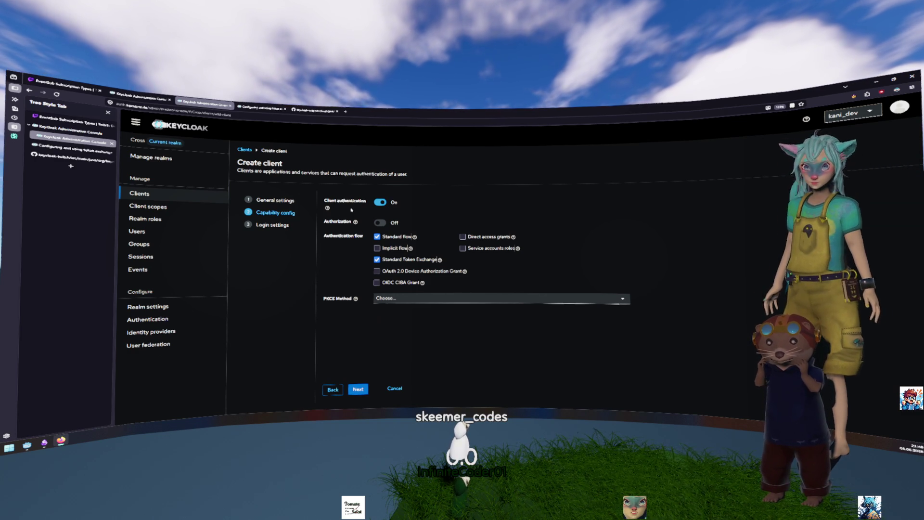
pyautogui.click(357, 389)
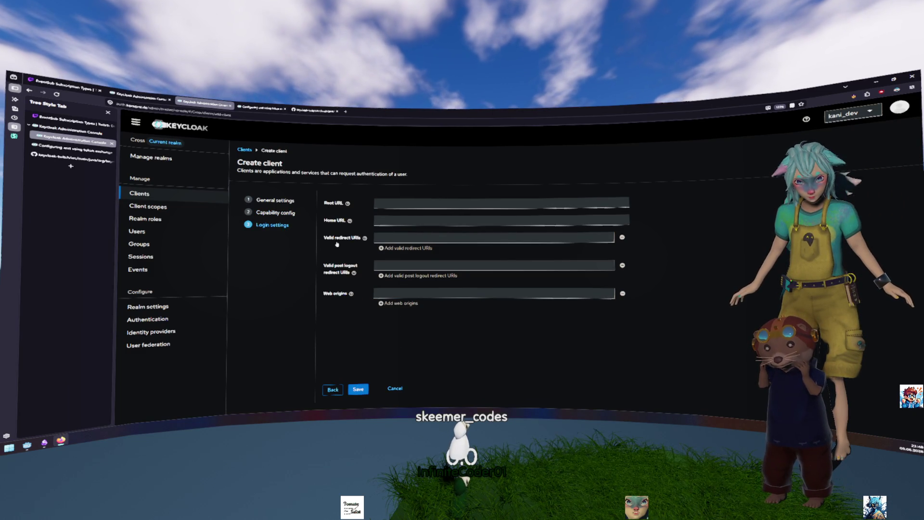
pyautogui.click(424, 238)
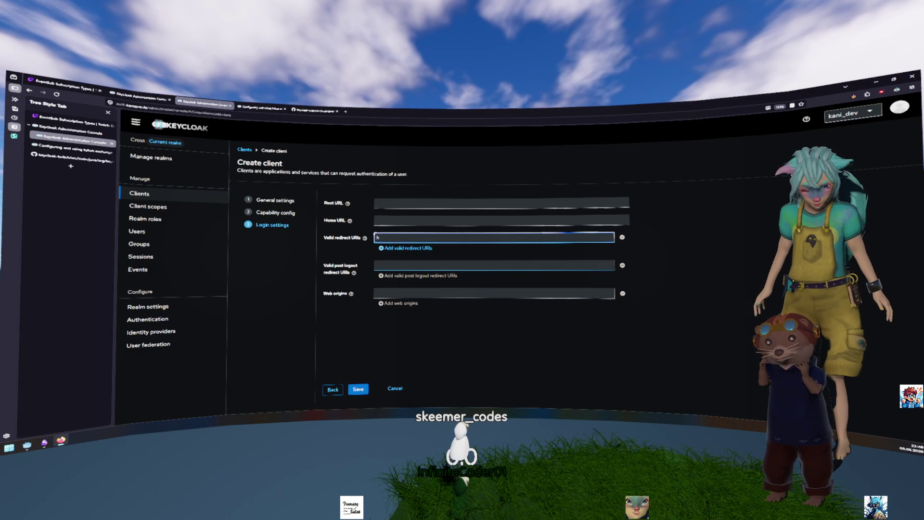
pyautogui.write('ttp://localh')
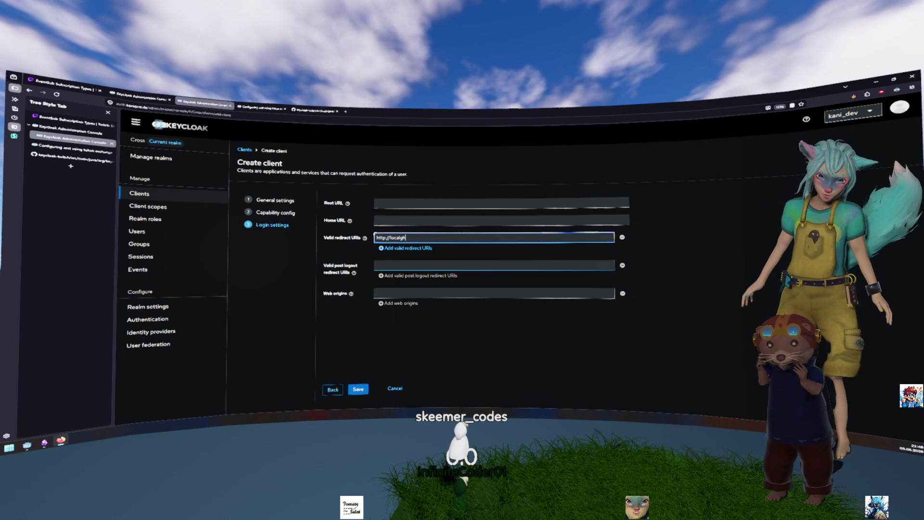
pyautogui.write('ost:8')
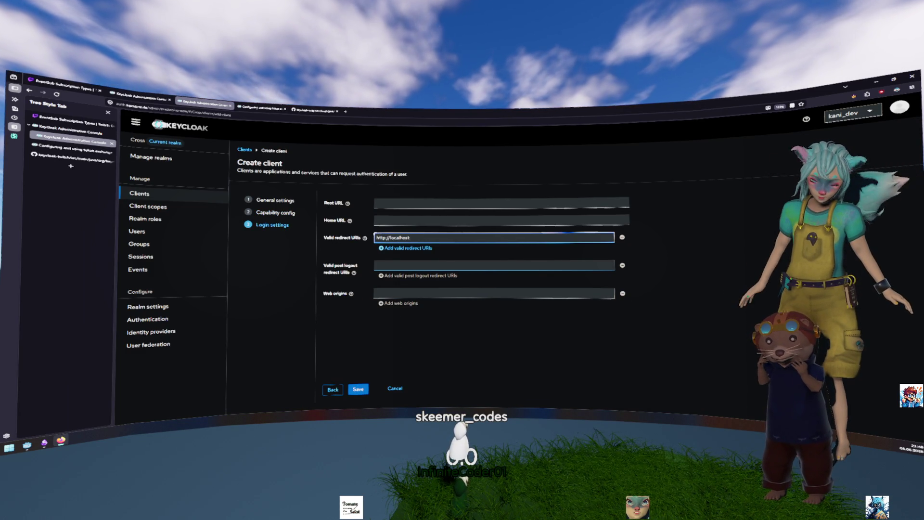
pyautogui.write('0')
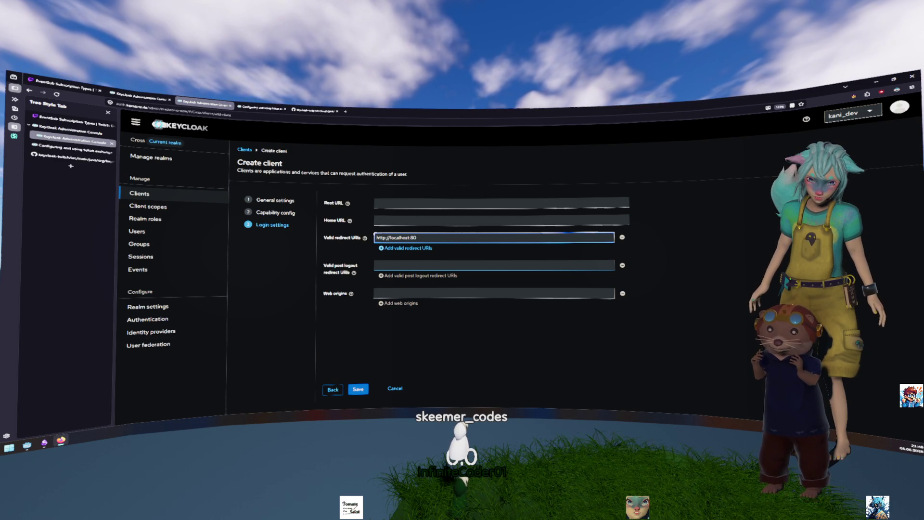
pyautogui.press('BackSpace')
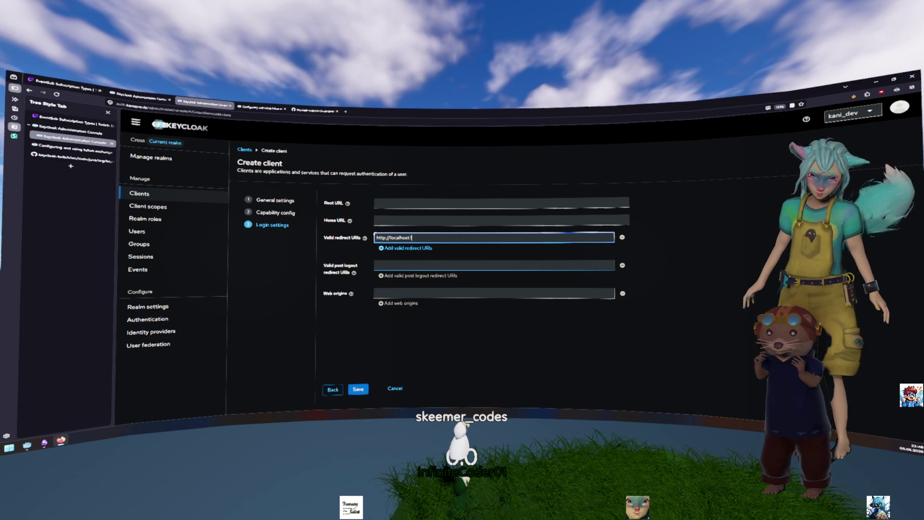
pyautogui.write('2')
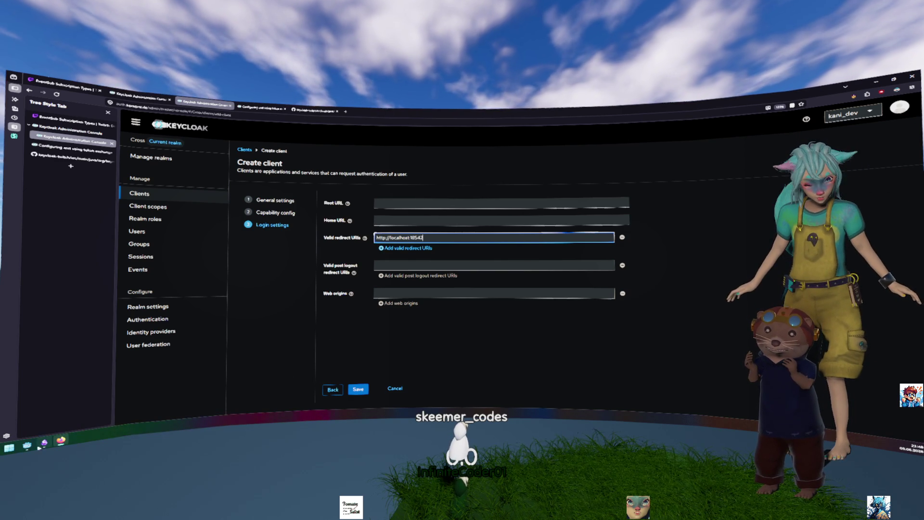
# Step: Look over the BotV2 and lobby Godot project windows, then bring up the Obsidian Architecture note
pyautogui.moveTo(26, 445)
pyautogui.click(121, 401)
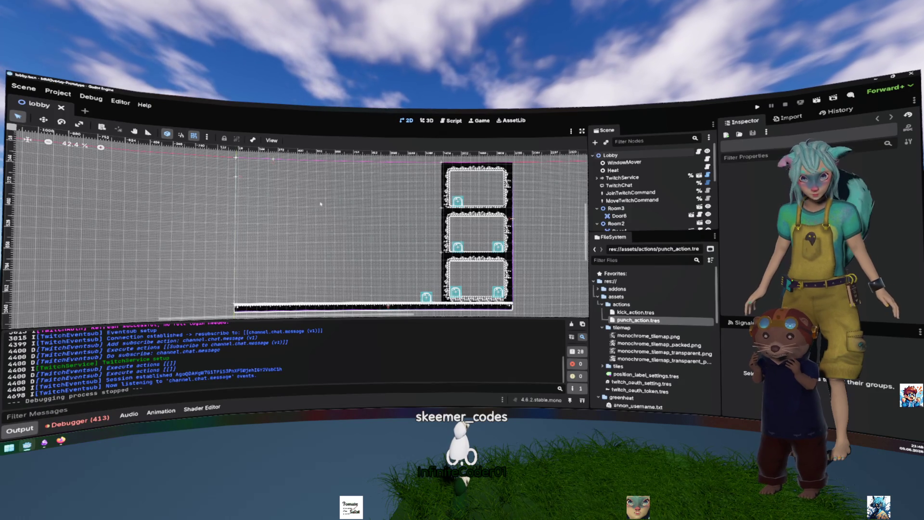
pyautogui.click(45, 414)
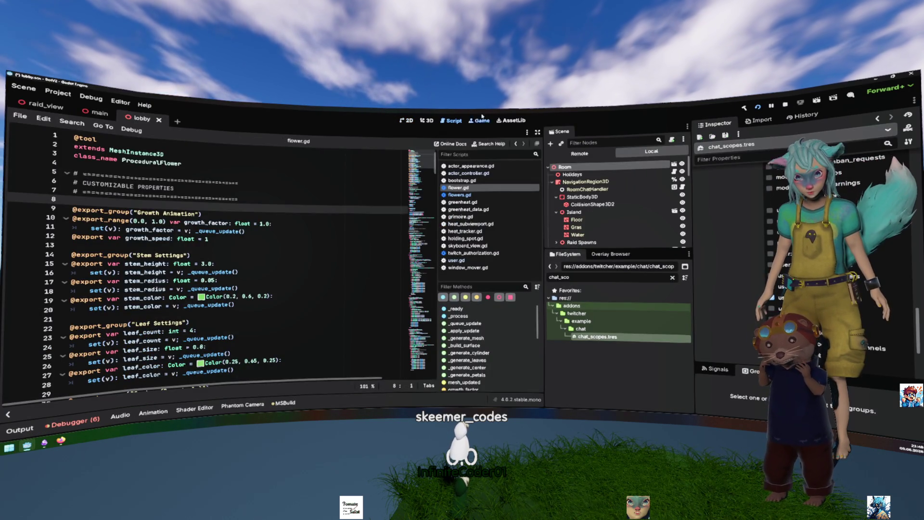
pyautogui.hotkey('ctrl', 'F4')
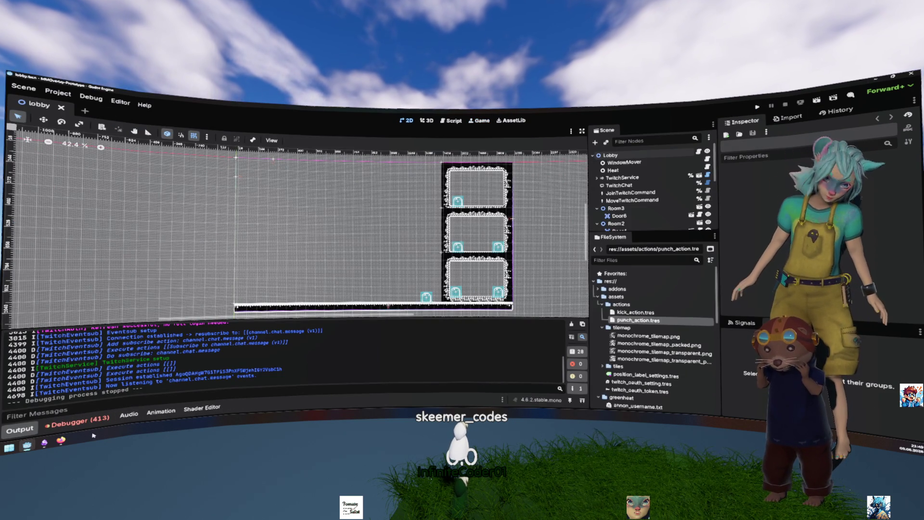
pyautogui.moveTo(70, 438)
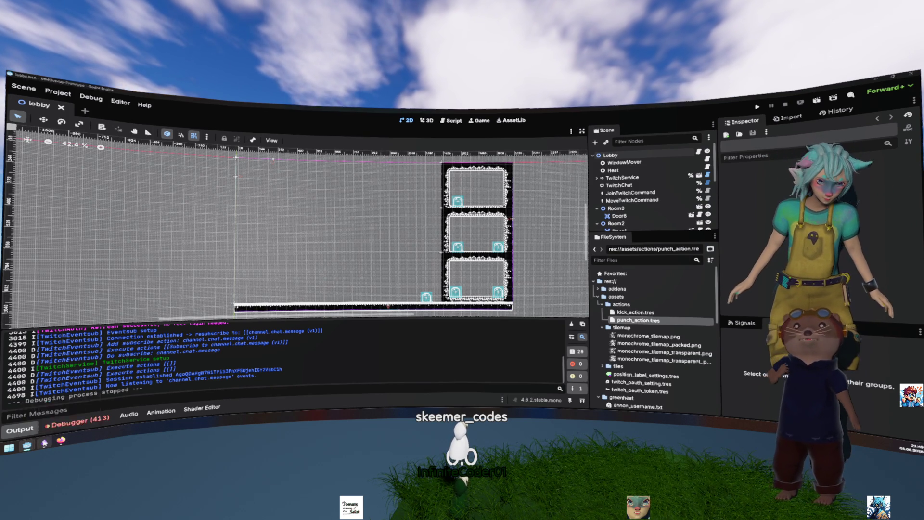
pyautogui.click(44, 443)
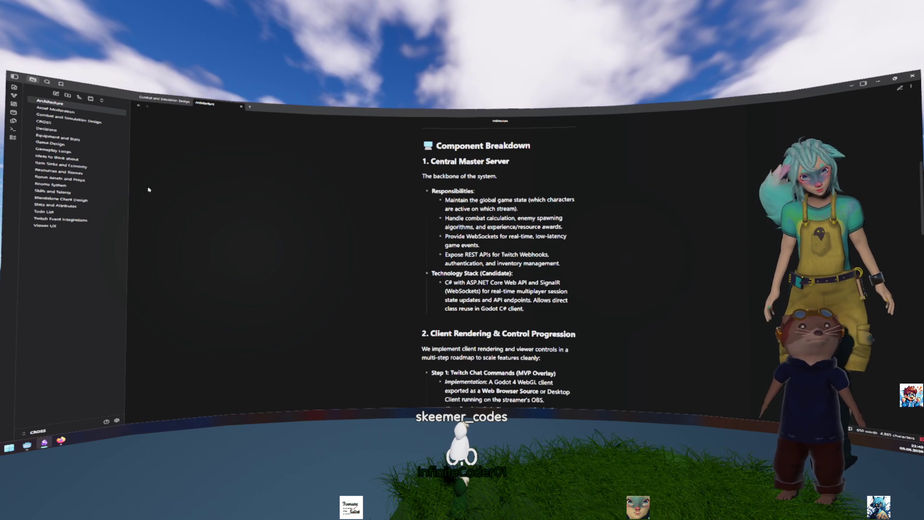
# Step: Add the bullet 'How to display chat' to the Ideas to think about note, then leave Obsidian
pyautogui.click(61, 165)
pyautogui.click(57, 158)
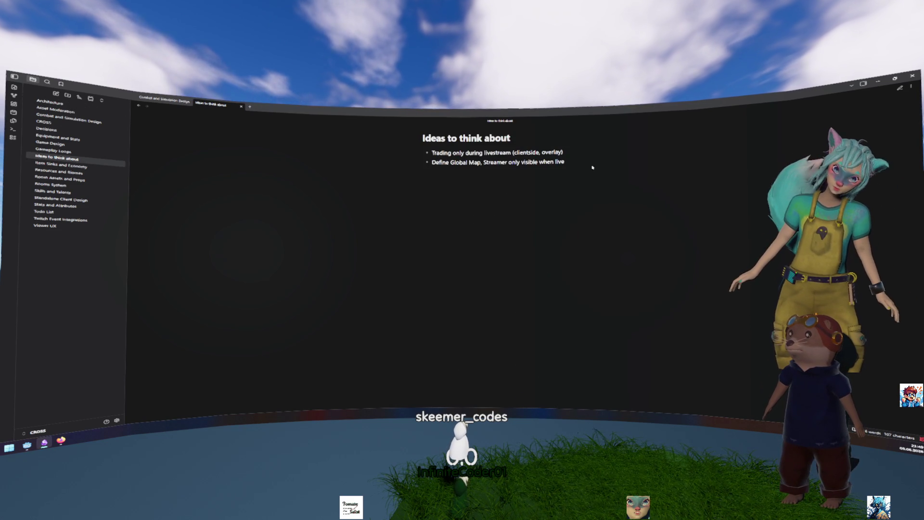
pyautogui.click(900, 88)
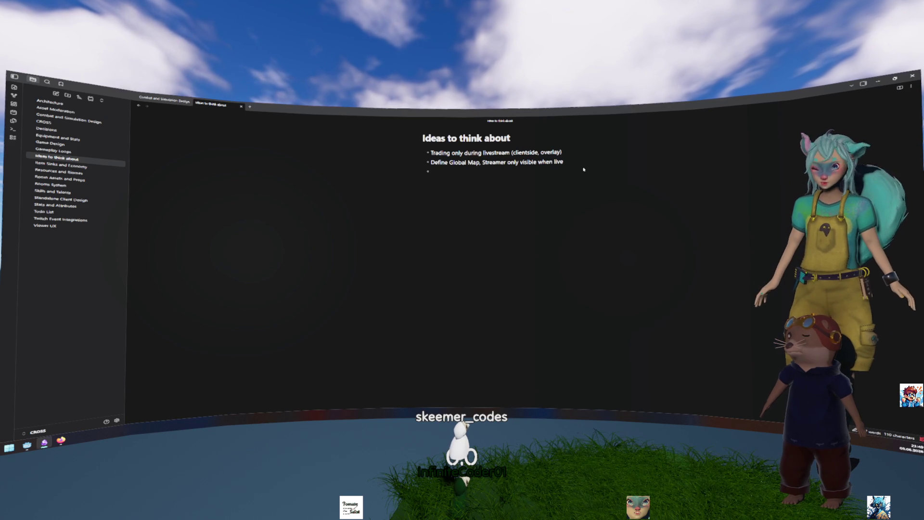
pyautogui.write('How to display chat')
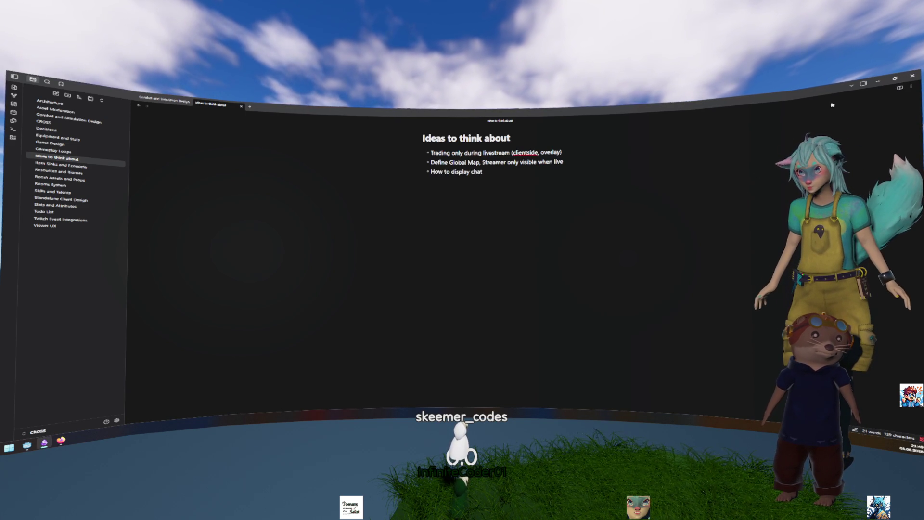
pyautogui.hotkey('alt', 'Tab')
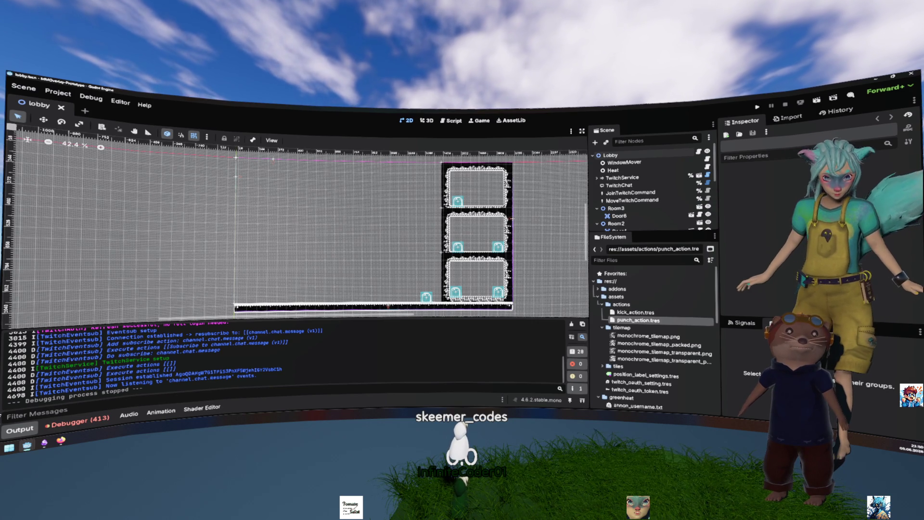
pyautogui.click(68, 440)
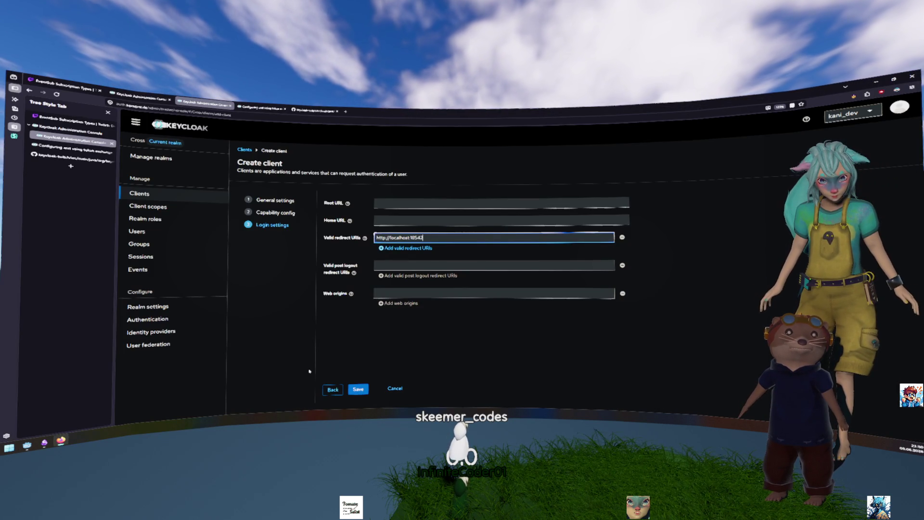
# Step: Clear the redirect URI, save the cross-backend client and return to the Clients list
pyautogui.click(432, 202)
pyautogui.press('Tab')
pyautogui.press('Tab')
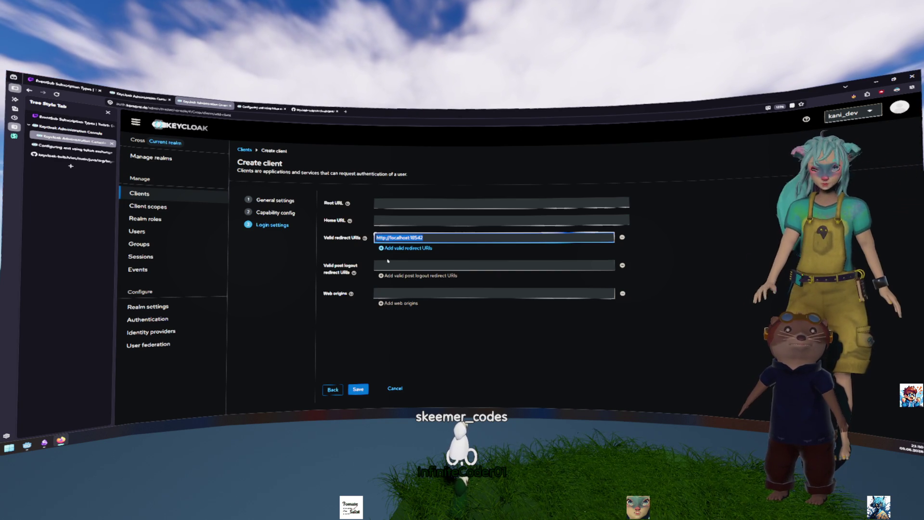
pyautogui.press('BackSpace')
pyautogui.click(362, 388)
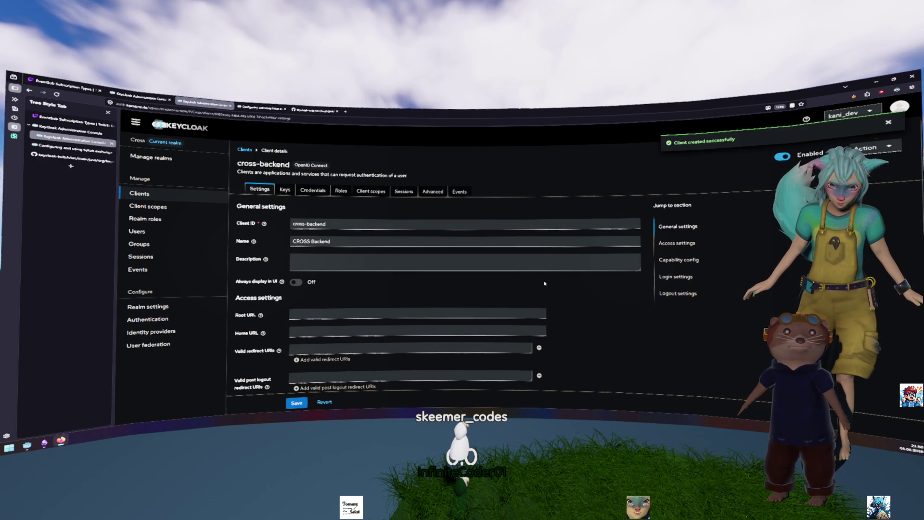
pyautogui.click(245, 150)
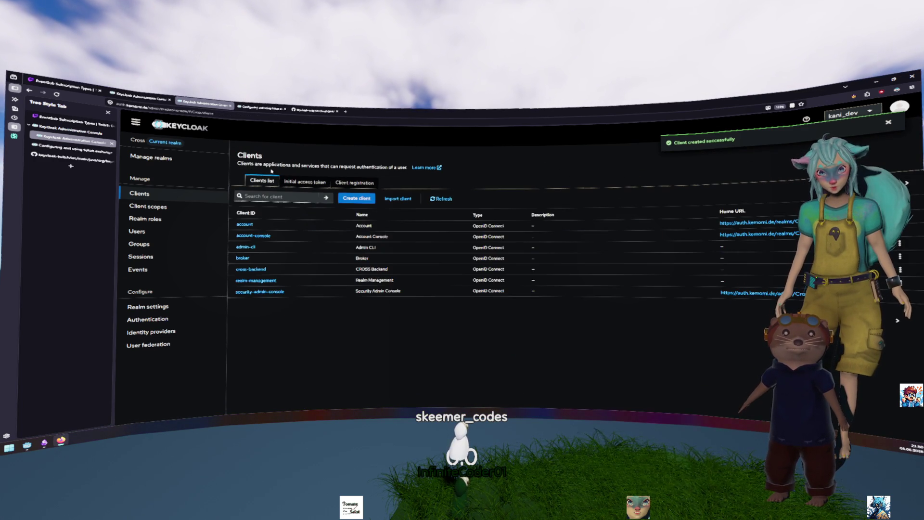
# Step: Start a new client with Client ID cross-frontend and name CROSS Frontend, advancing to capability config
pyautogui.click(357, 198)
pyautogui.click(429, 222)
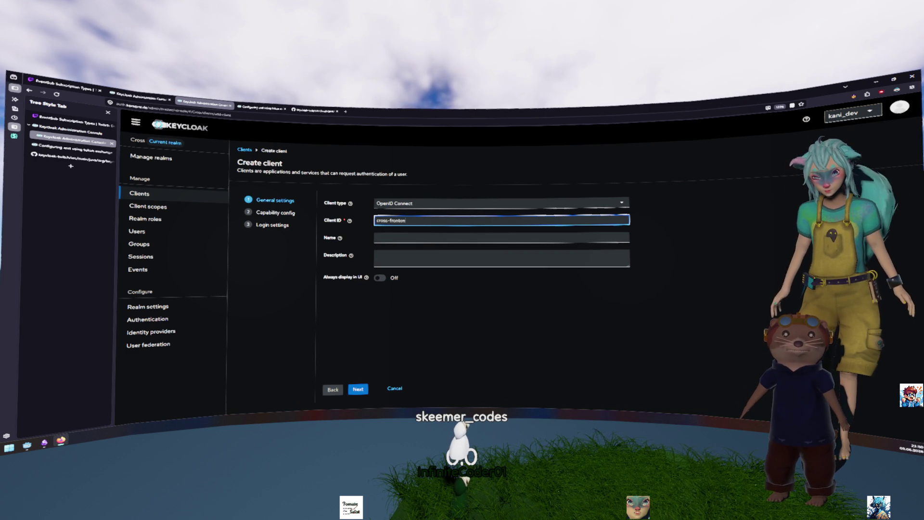
pyautogui.click(389, 236)
pyautogui.write('ROSS F')
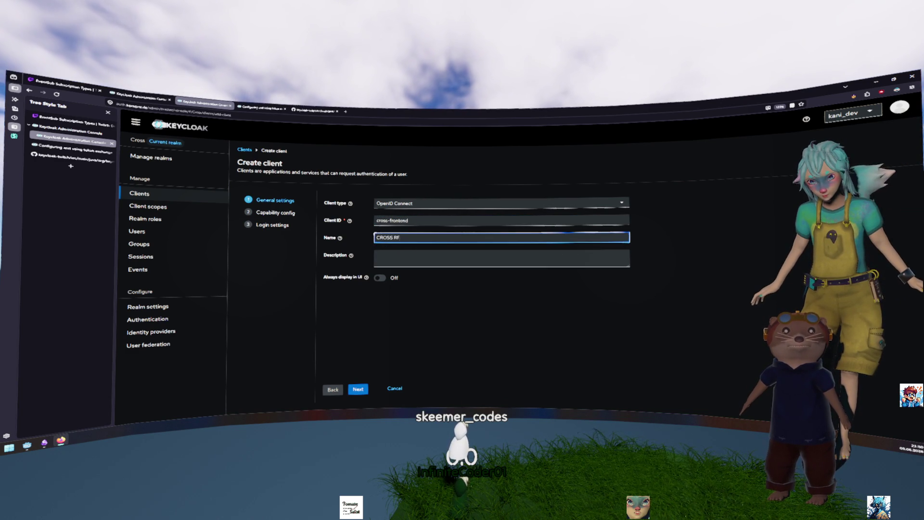
pyautogui.write('rontend')
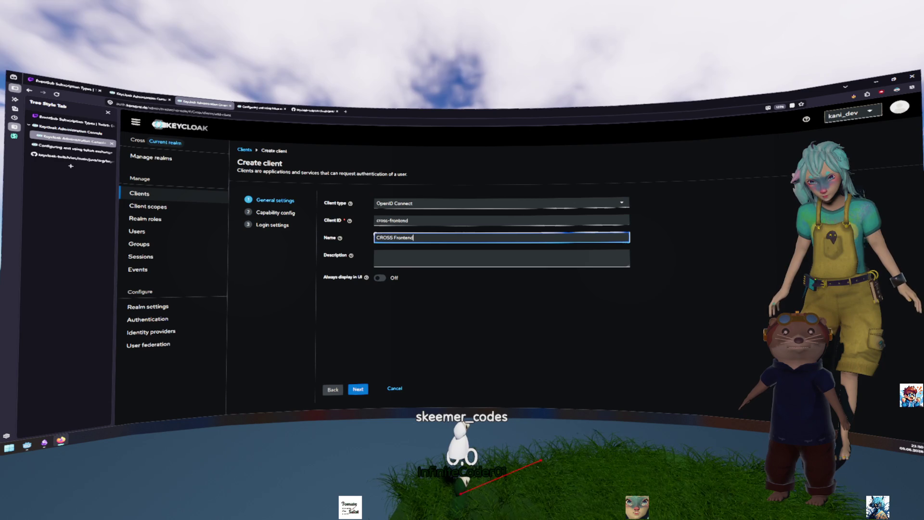
pyautogui.click(356, 388)
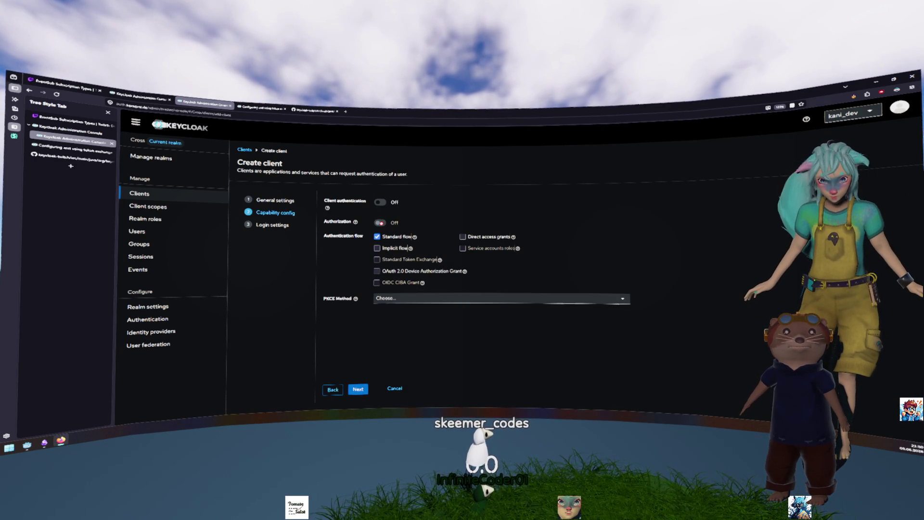
# Step: Try Client authentication and Authorization, read their help, and leave both turned off
pyautogui.click(380, 203)
pyautogui.click(381, 223)
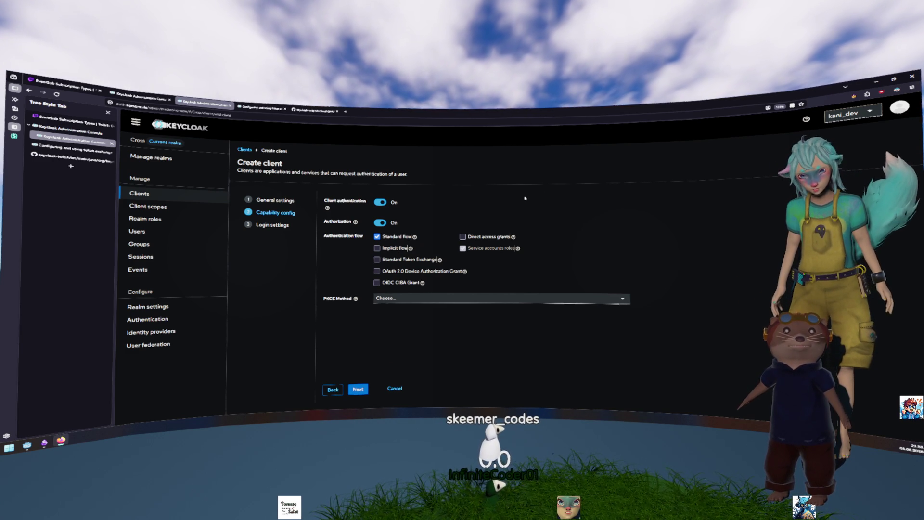
pyautogui.click(355, 222)
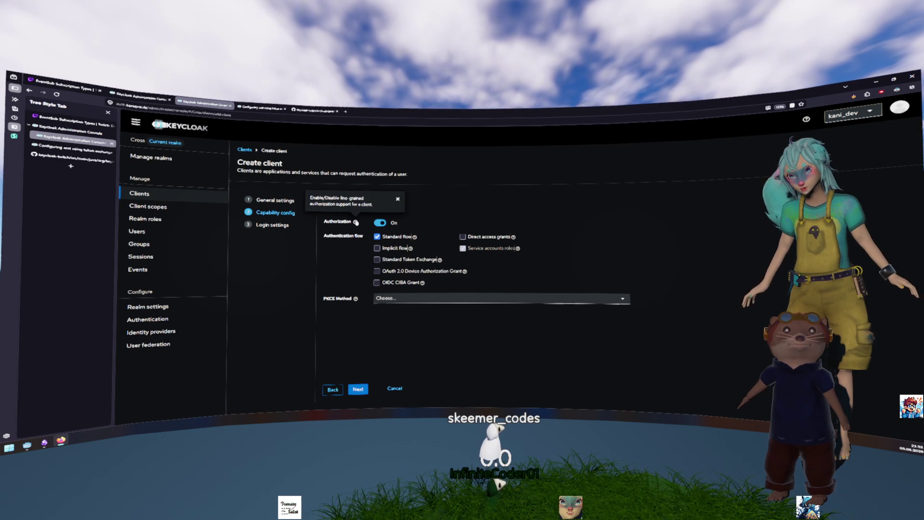
pyautogui.click(382, 211)
pyautogui.click(381, 202)
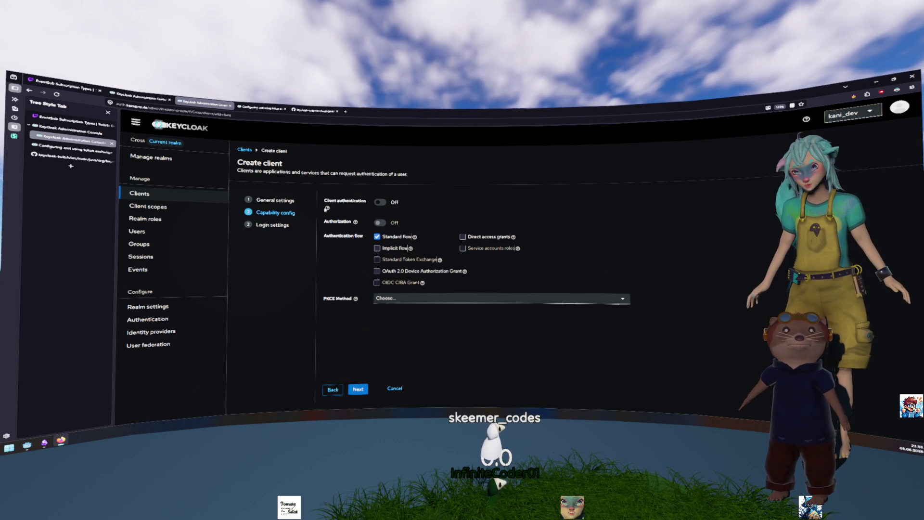
pyautogui.click(328, 208)
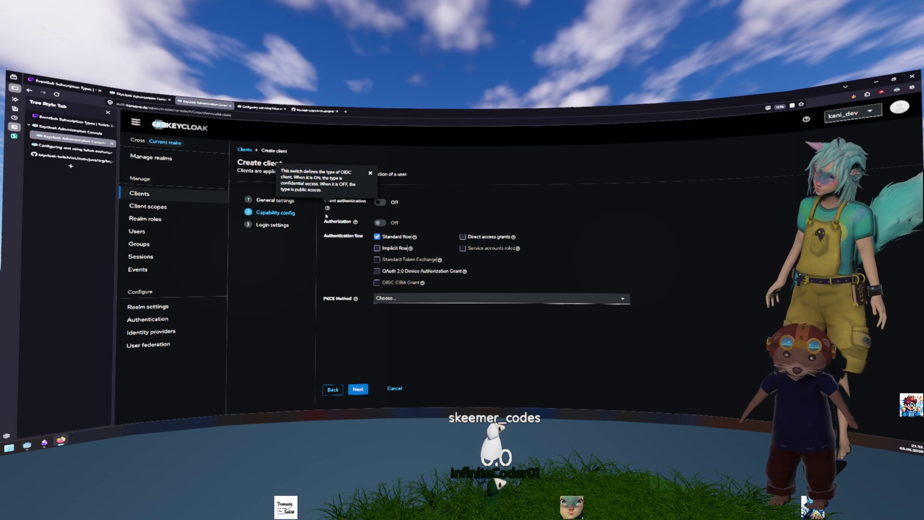
pyautogui.click(484, 224)
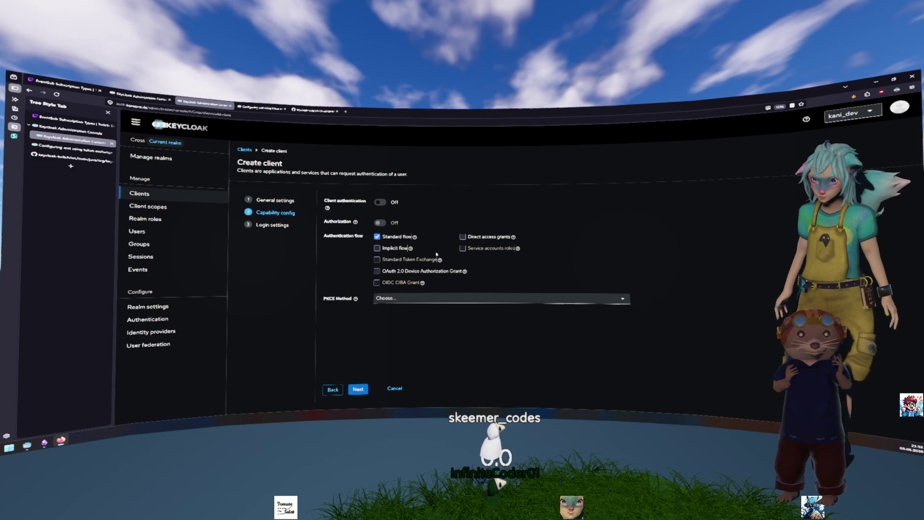
pyautogui.click(449, 299)
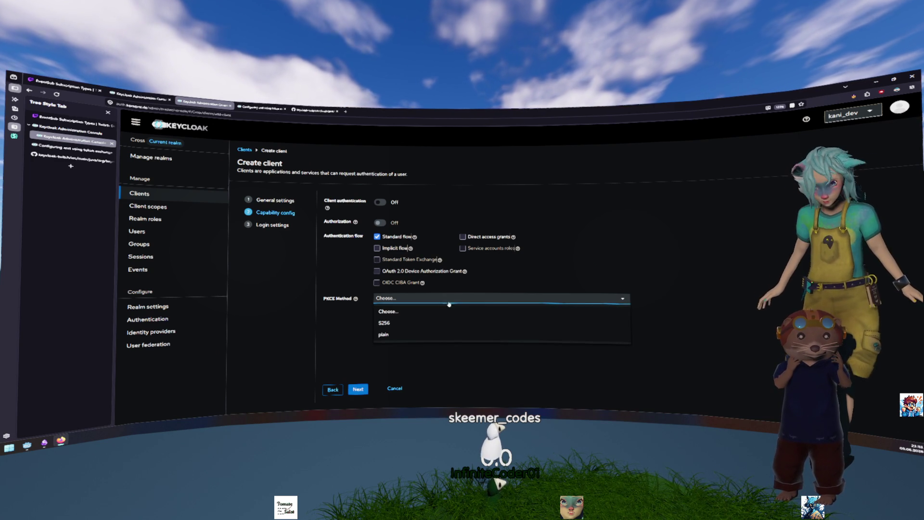
# Step: Leave the PKCE method unset instead of S256, keeping only standard flow enabled
pyautogui.click(456, 324)
pyautogui.click(355, 299)
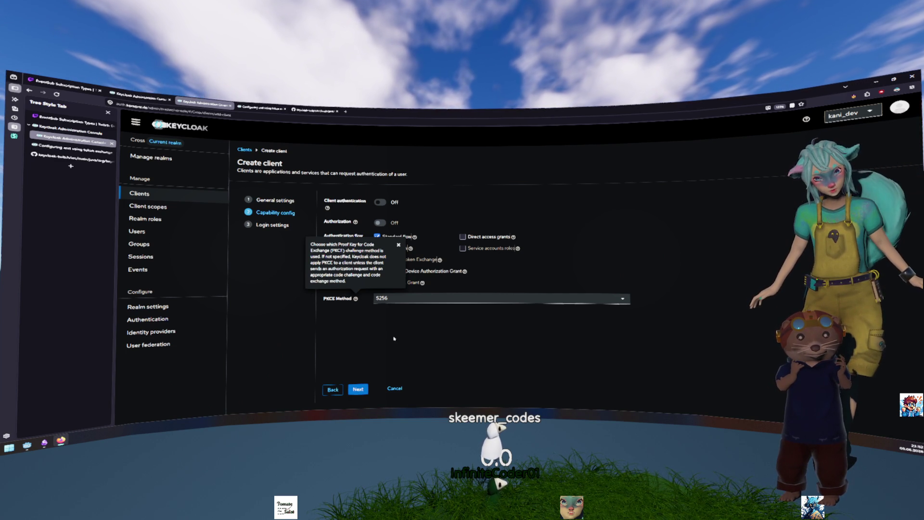
pyautogui.click(399, 298)
pyautogui.click(402, 309)
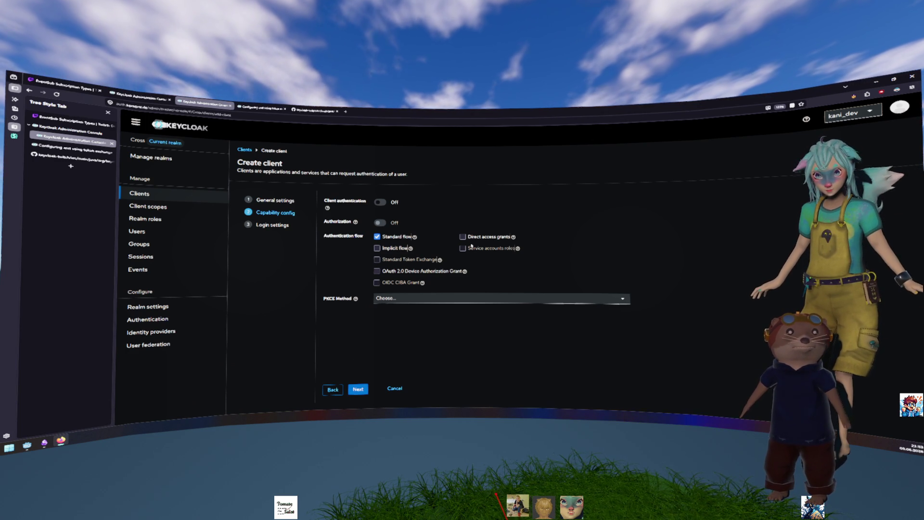
pyautogui.click(358, 389)
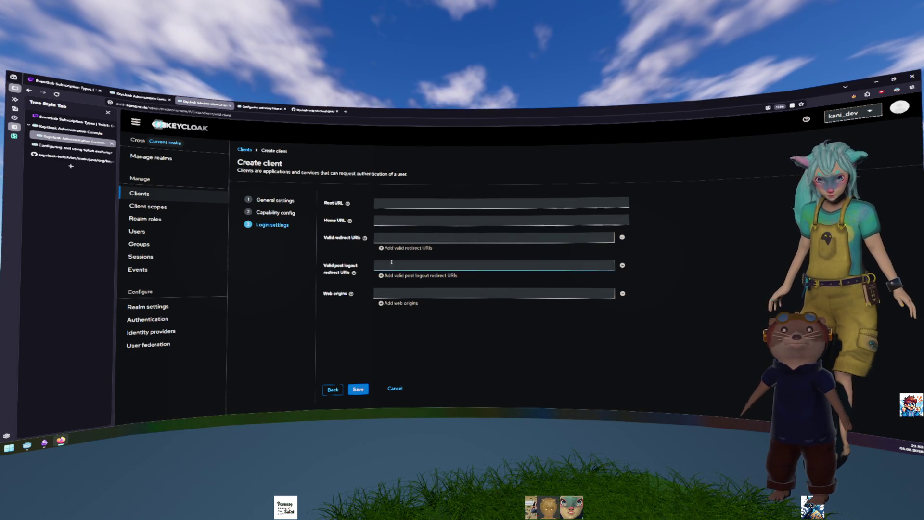
pyautogui.click(406, 238)
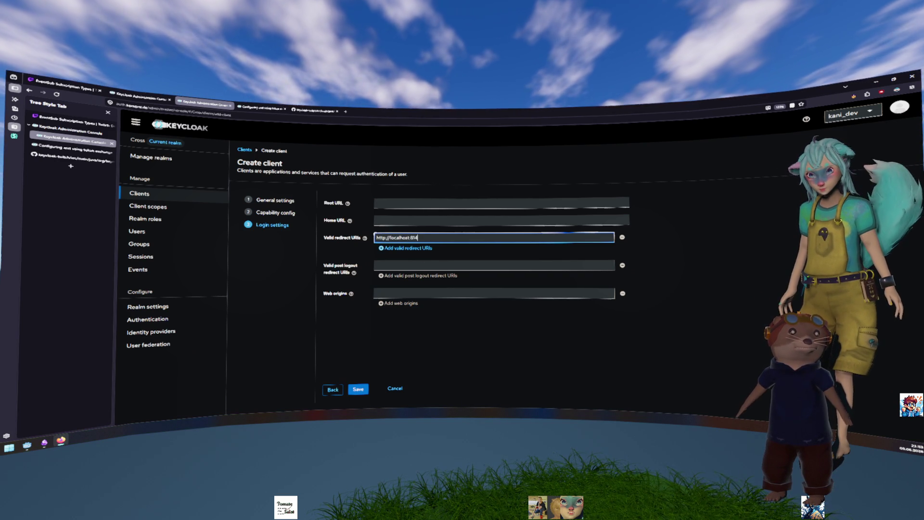
pyautogui.write('98')
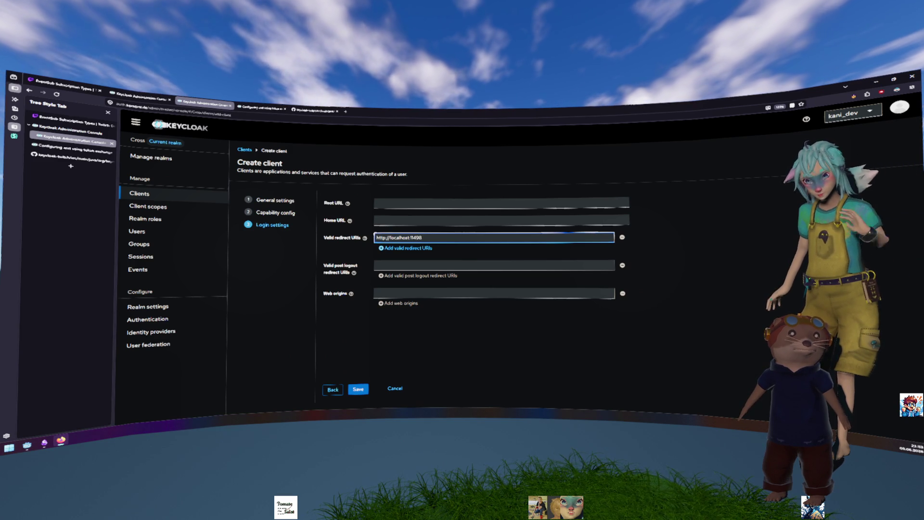
pyautogui.click(523, 322)
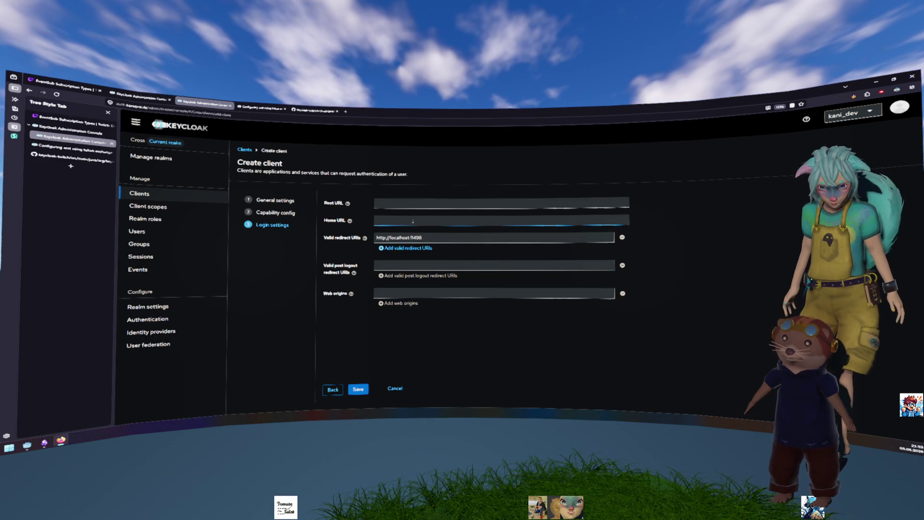
pyautogui.click(359, 389)
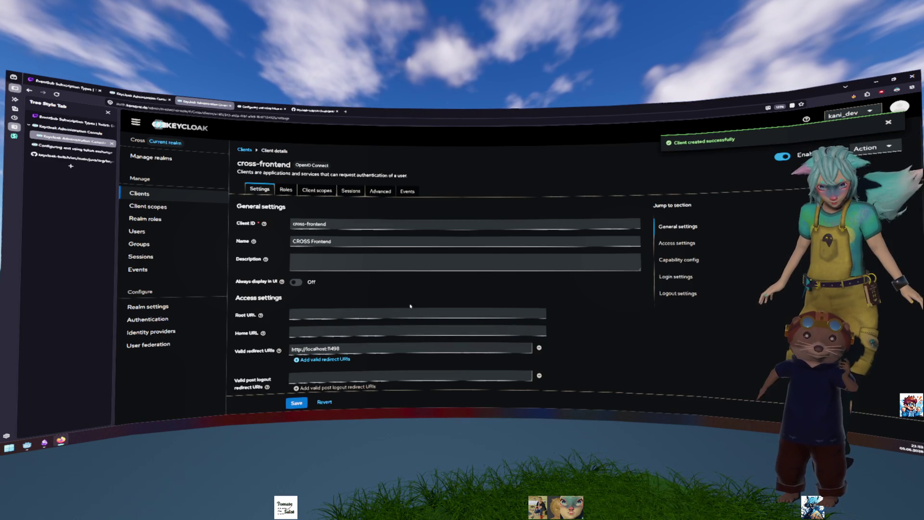
pyautogui.scroll(-1, 437, 296)
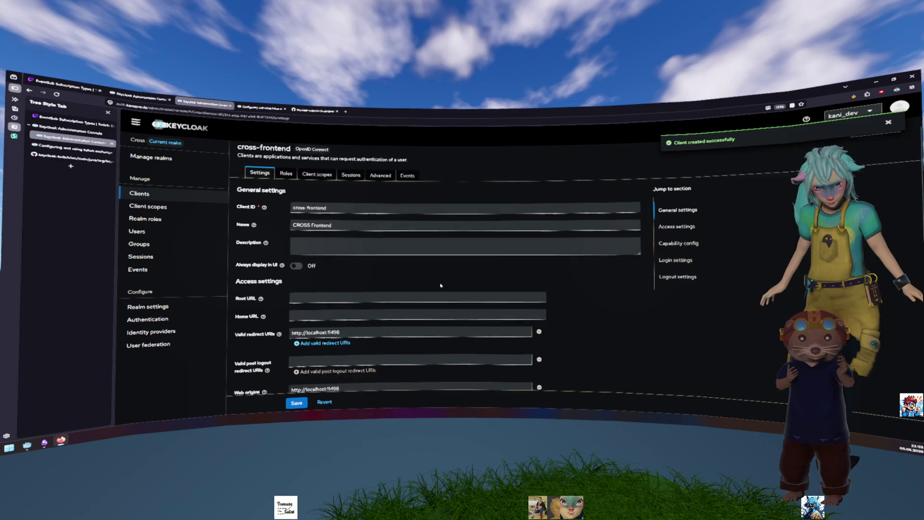
pyautogui.scroll(1, 441, 285)
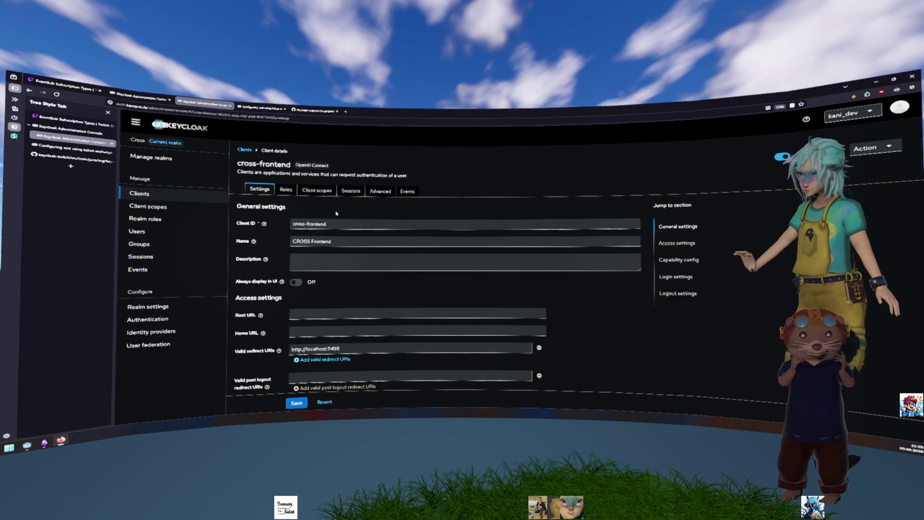
pyautogui.hotkey('ctrl', 's')
pyautogui.click(284, 244)
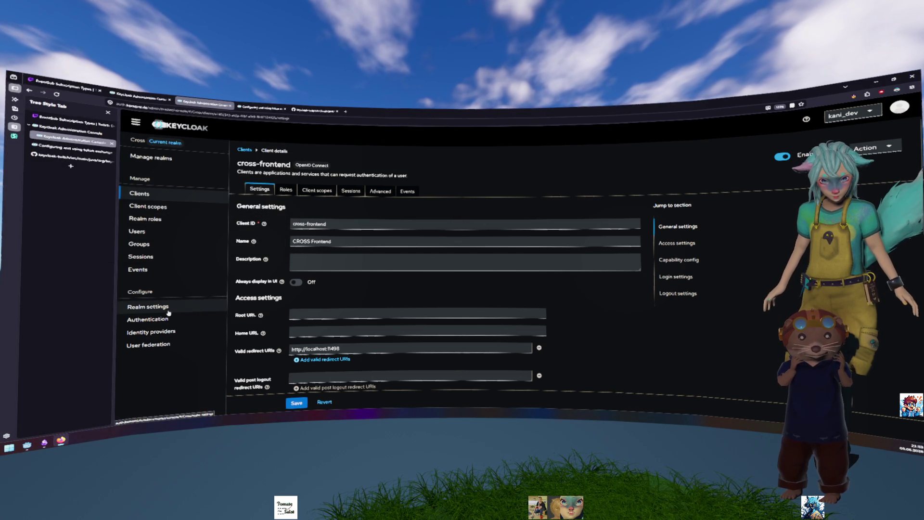
pyautogui.scroll(-1, 294, 376)
pyautogui.click(296, 405)
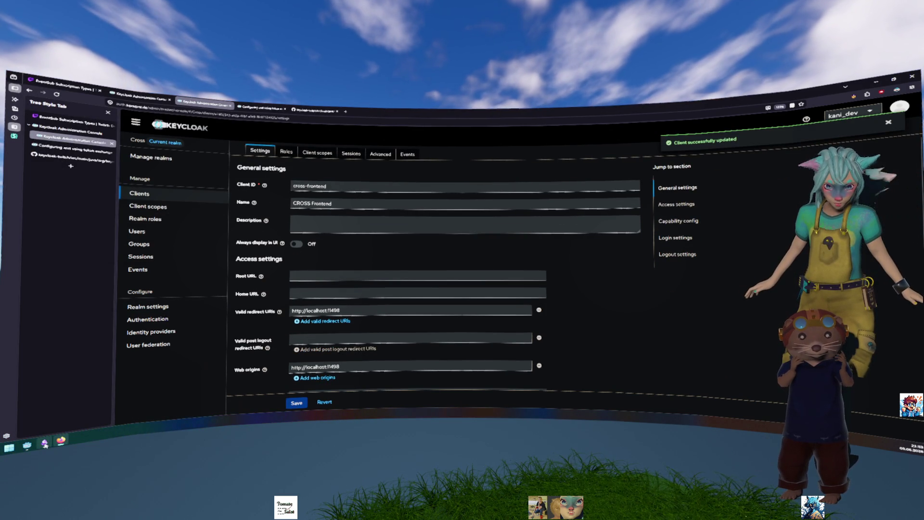
pyautogui.moveTo(27, 445)
pyautogui.click(95, 419)
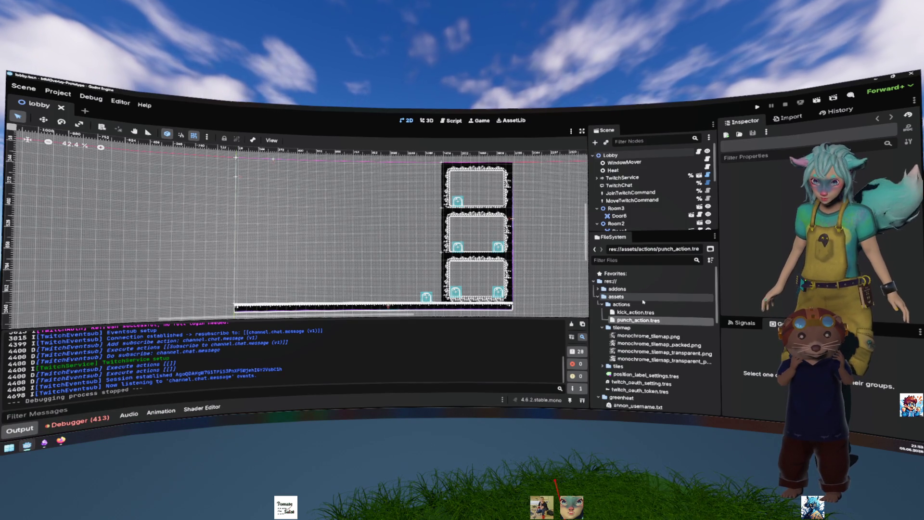
# Step: Collapse the actions and tilemap folders and start a new scene with a User Interface Control root
pyautogui.doubleClick(621, 304)
pyautogui.doubleClick(632, 313)
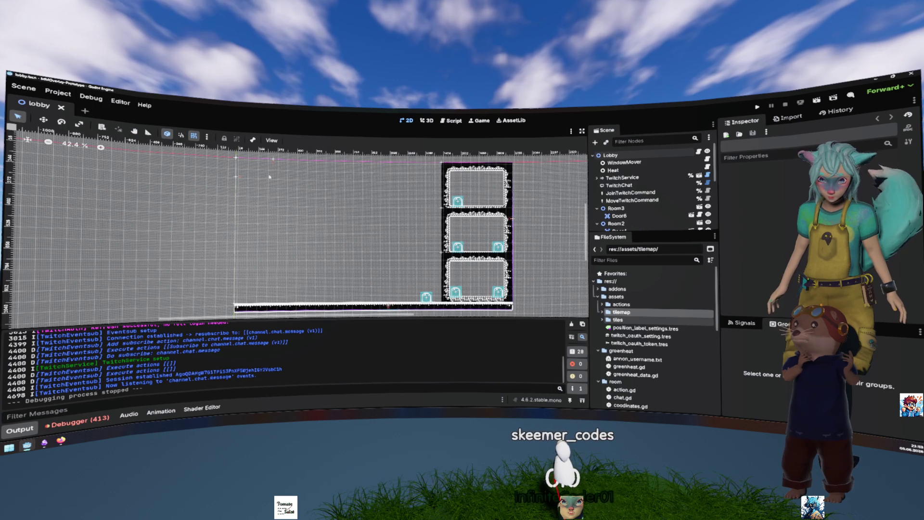
pyautogui.click(84, 110)
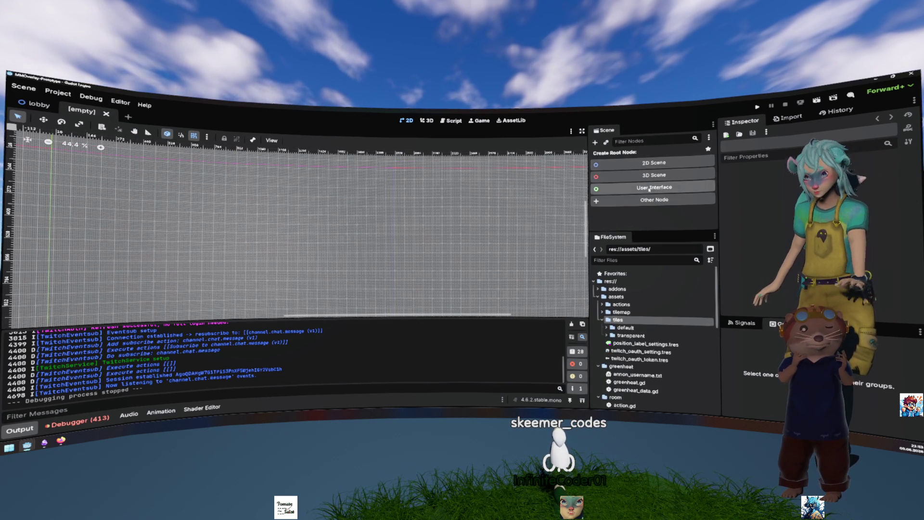
pyautogui.click(647, 187)
# Step: Add a Button child with text 'Login' and apply the Center anchor preset
pyautogui.rightClick(636, 156)
pyautogui.hotkey('ctrl', 'a')
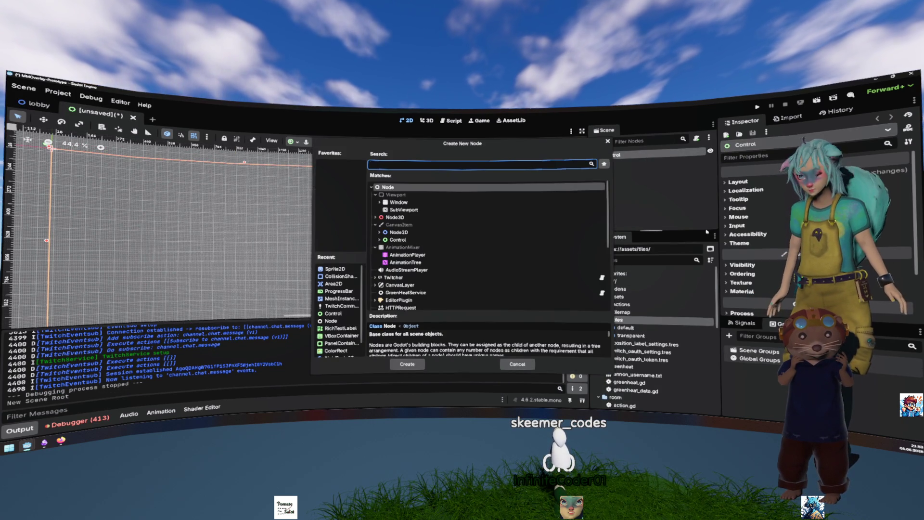
pyautogui.write('button')
pyautogui.press('Return')
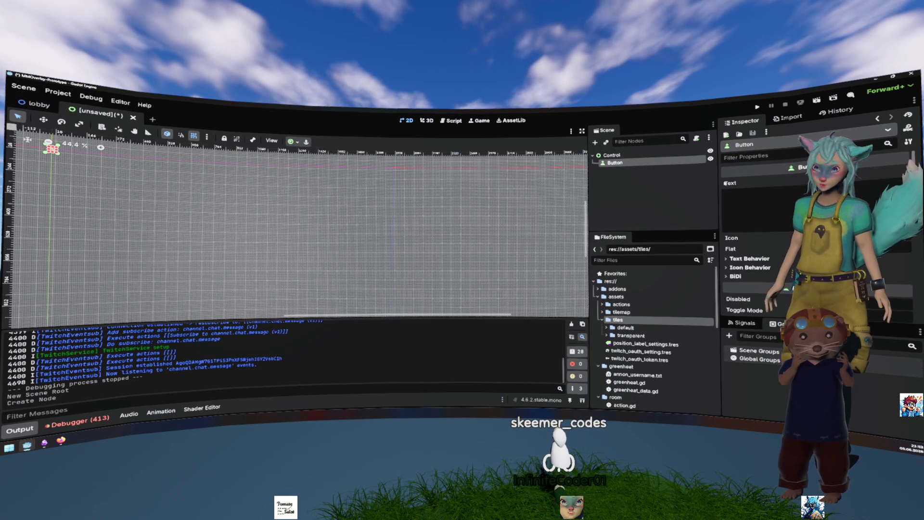
pyautogui.write('Login')
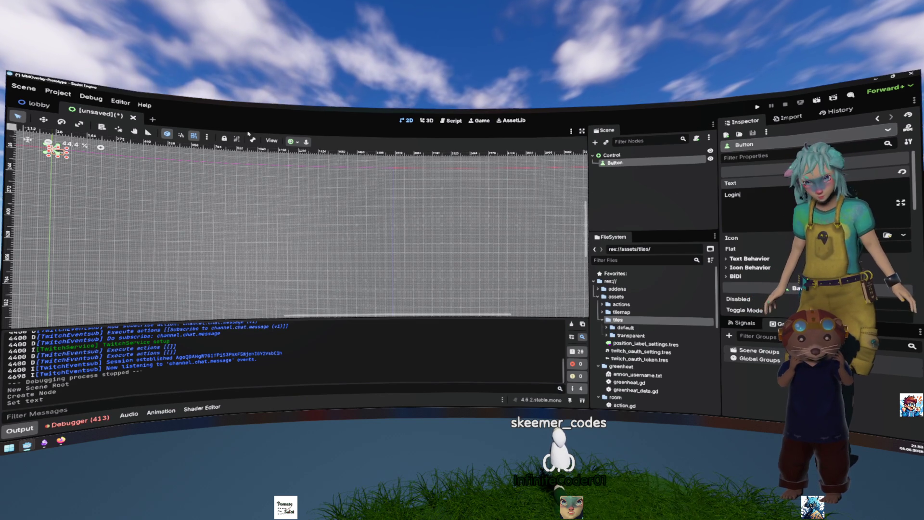
pyautogui.click(305, 142)
pyautogui.click(311, 183)
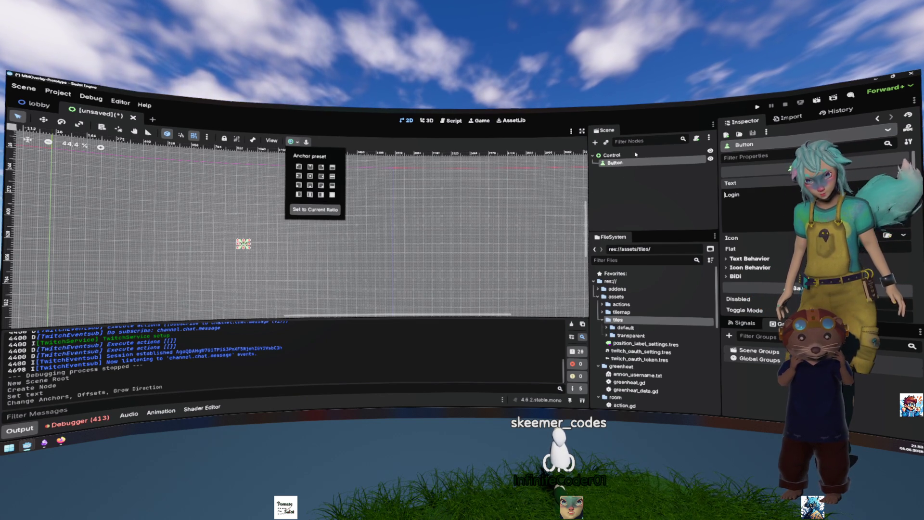
# Step: Attach a new control.gd script to the Control node
pyautogui.rightClick(636, 154)
pyautogui.click(667, 201)
pyautogui.click(430, 310)
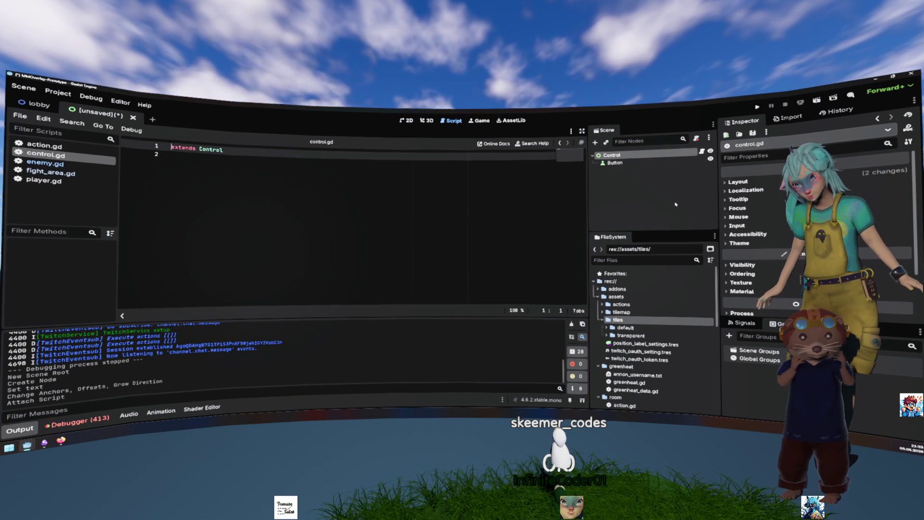
pyautogui.click(230, 222)
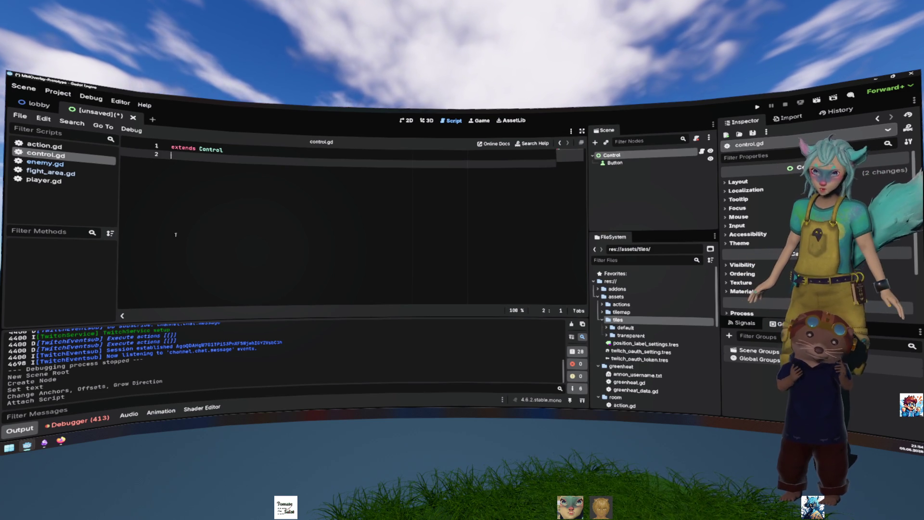
# Step: Declare func _ready() -> void: in control.gd using autocompletion
pyautogui.press('Return')
pyautogui.write('func ')
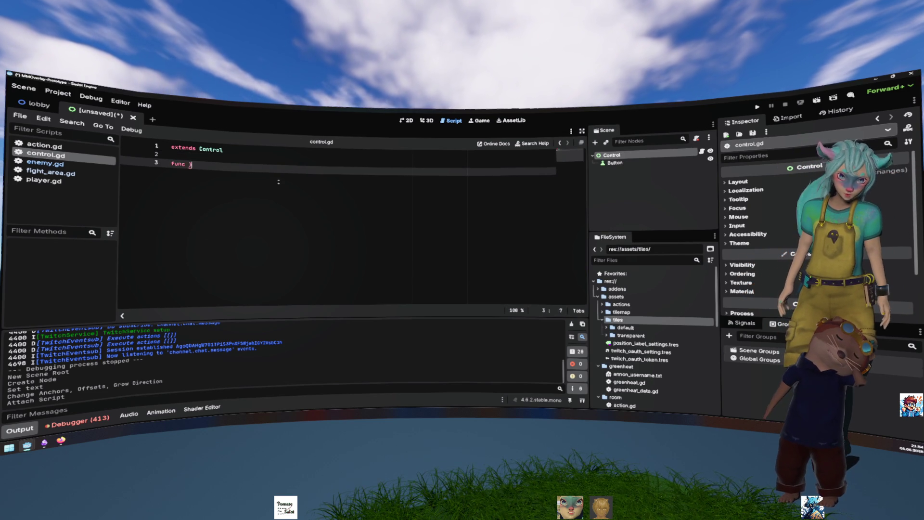
pyautogui.write('_r')
pyautogui.press('Return')
pyautogui.press('Return')
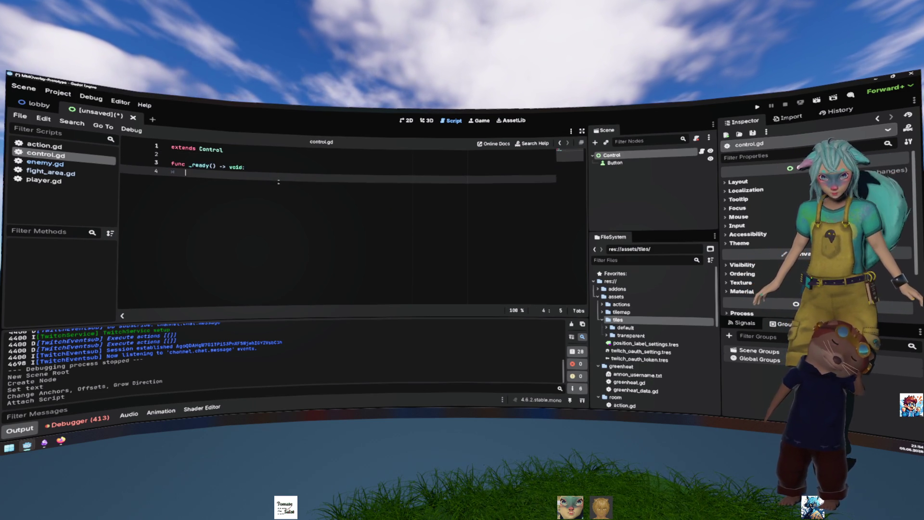
# Step: Add an OAuth child node under Control and assign a settings resource to its Oauth Setting
pyautogui.rightClick(626, 155)
pyautogui.click(675, 154)
pyautogui.write('oauth')
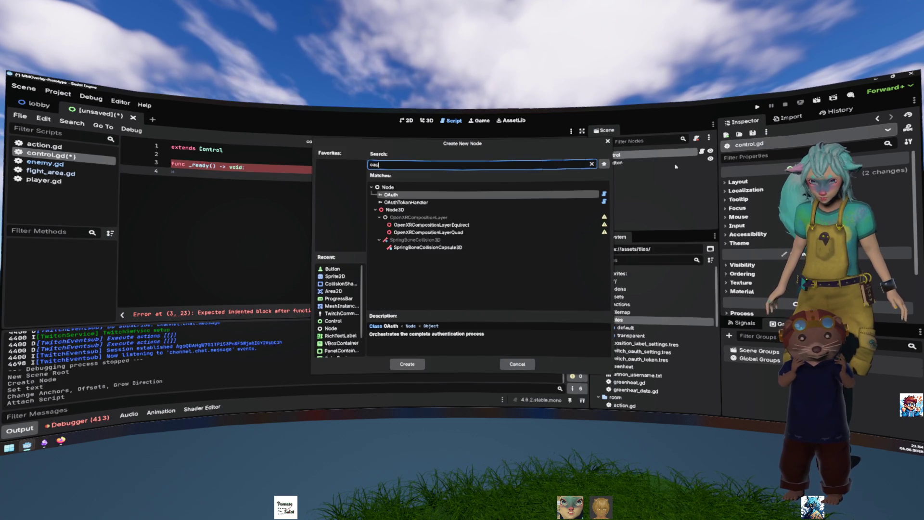
pyautogui.press('Return')
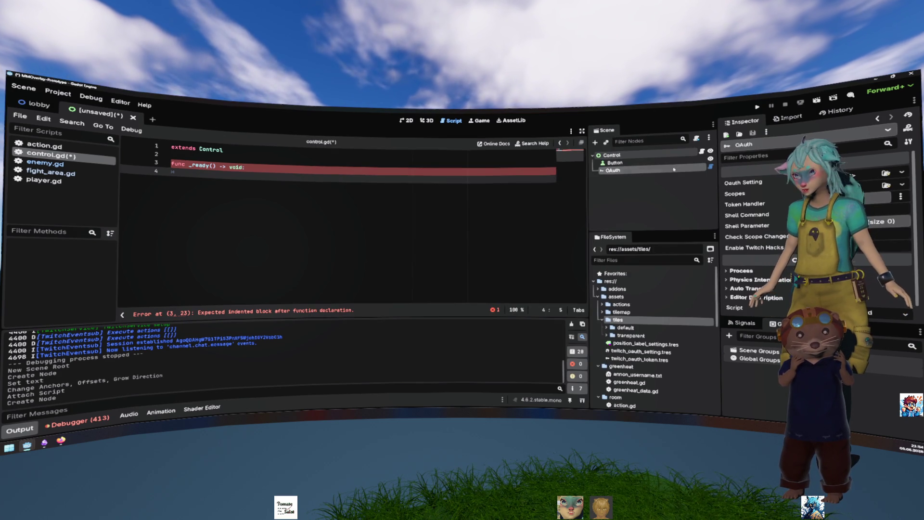
pyautogui.moveTo(641, 352); pyautogui.dragTo(848, 183)
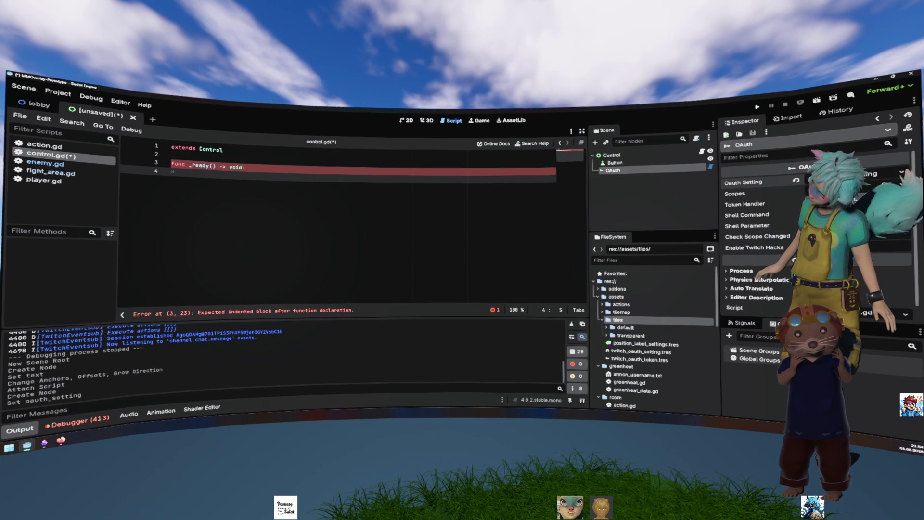
pyautogui.click(848, 181)
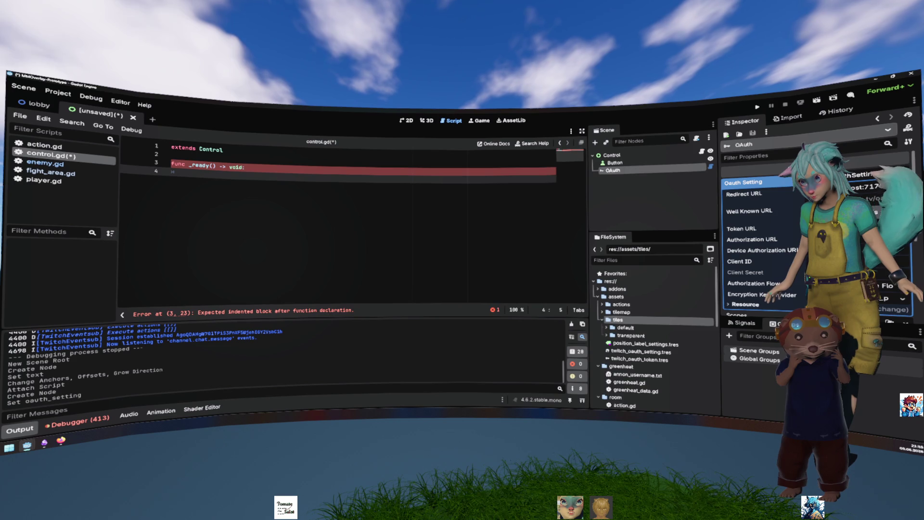
pyautogui.hotkey('alt', 'Tab')
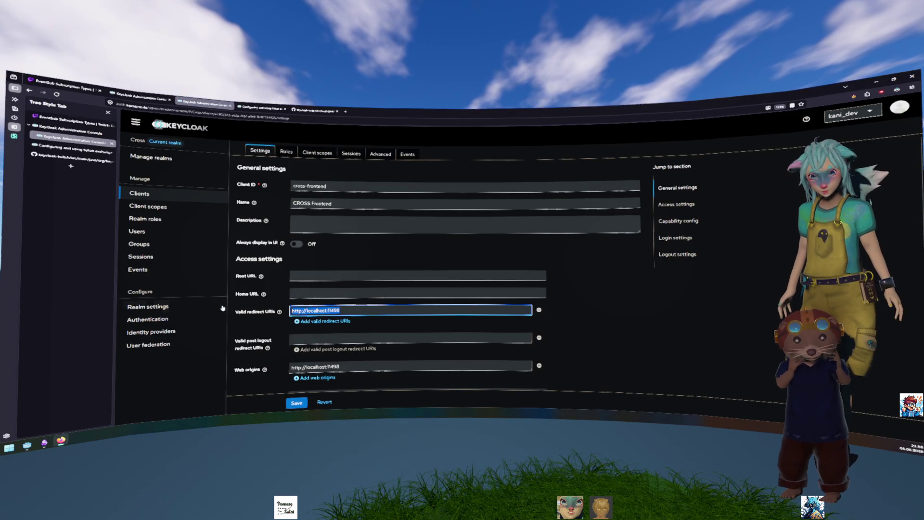
# Step: Open the realm's OpenID endpoint configuration and select its address, comparing against Godot
pyautogui.hotkey('alt', 'Tab')
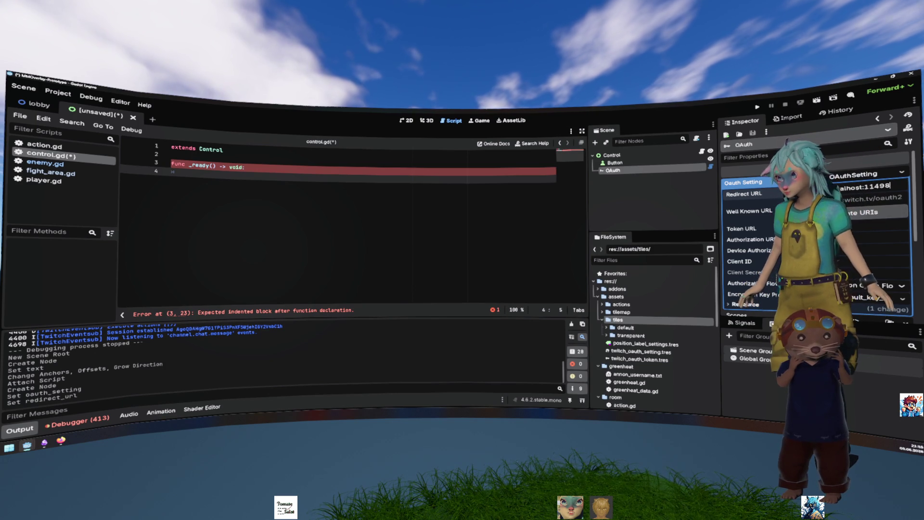
pyautogui.hotkey('alt', 'Tab')
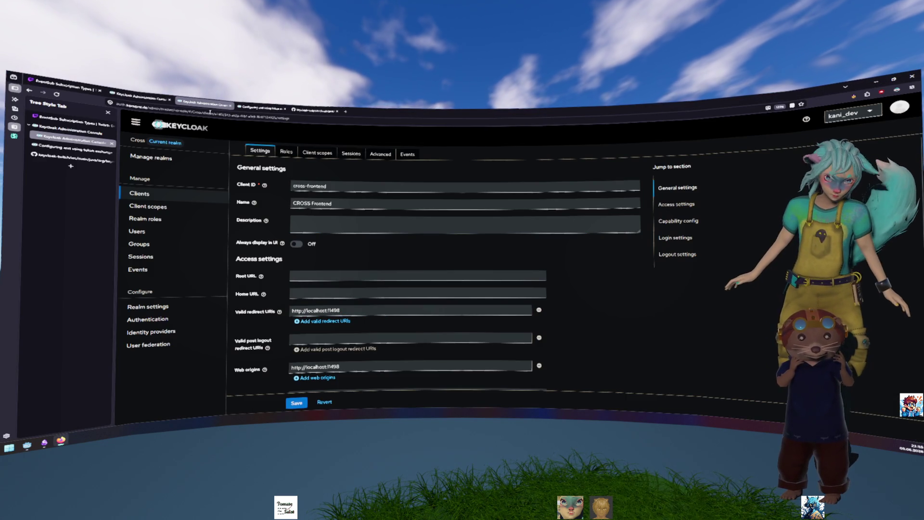
pyautogui.scroll(2, 297, 187)
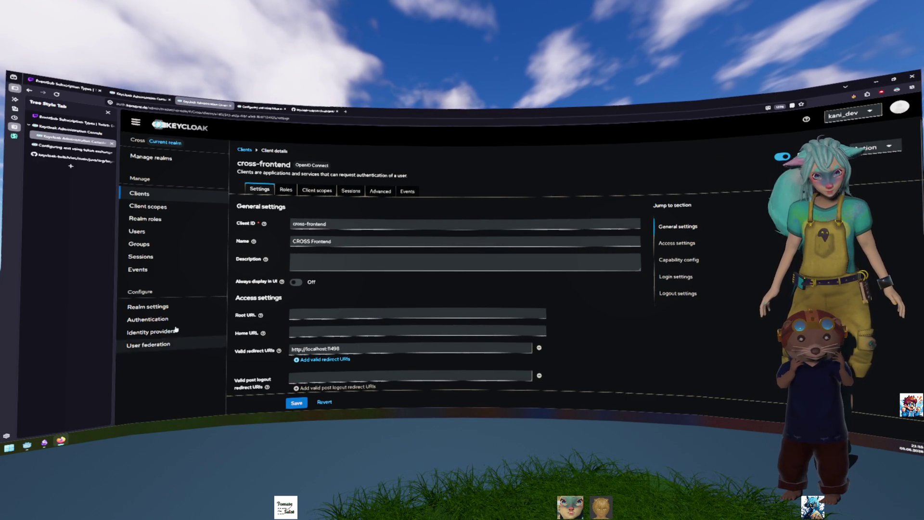
pyautogui.click(159, 307)
pyautogui.scroll(-3, 326, 359)
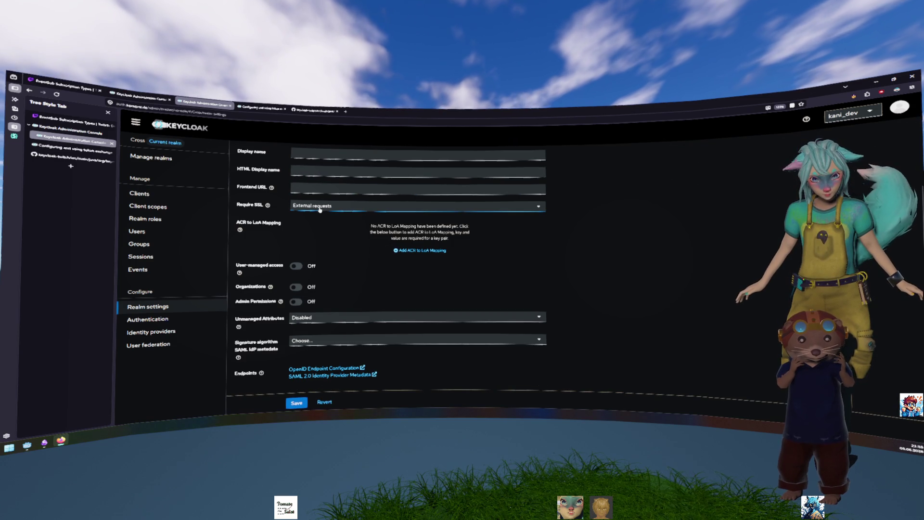
pyautogui.click(328, 369)
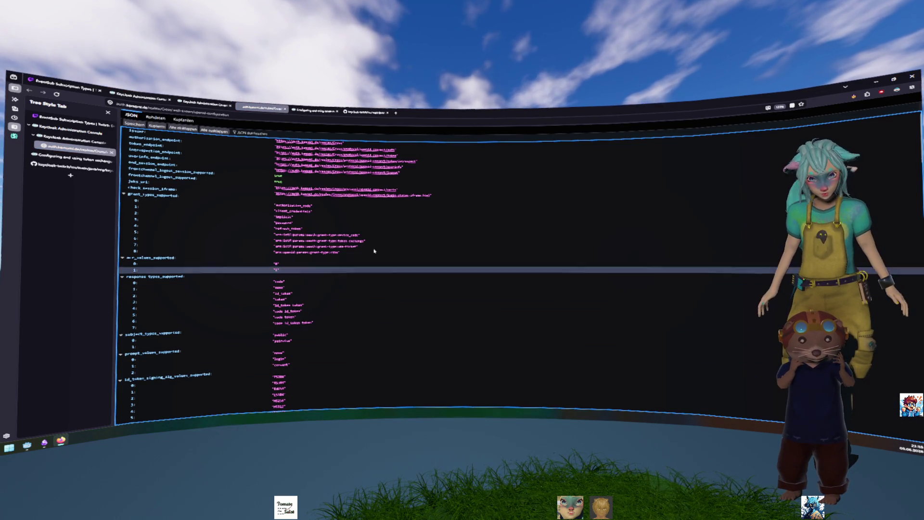
pyautogui.click(239, 118)
pyautogui.hotkey('alt', 'Tab')
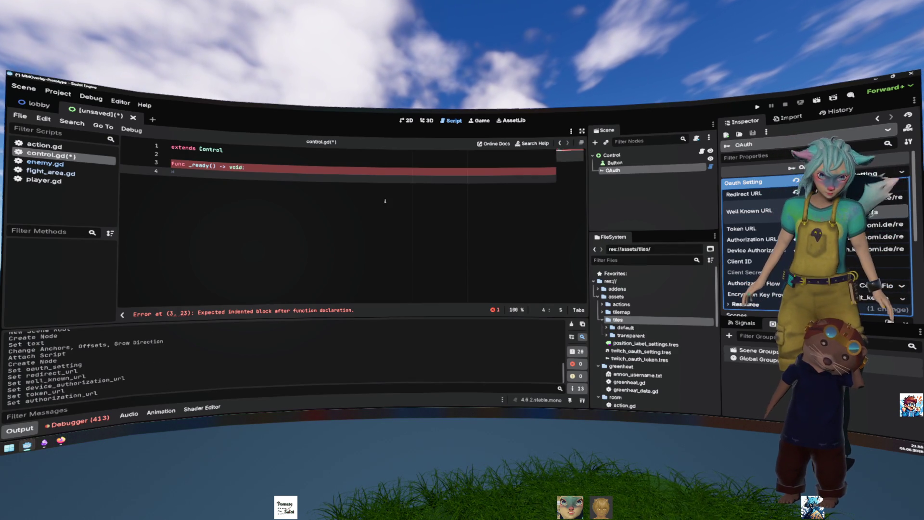
pyautogui.hotkey('alt', 'Tab')
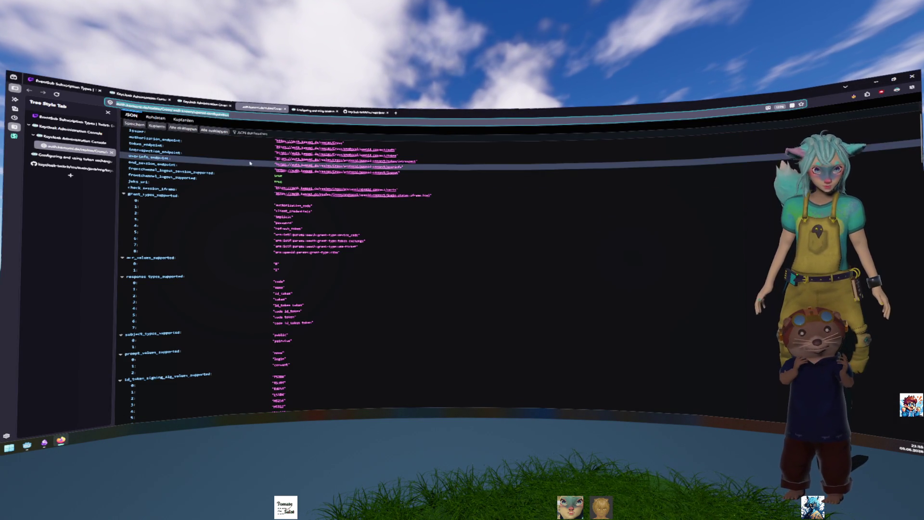
# Step: Open the cross-frontend client and browse its advanced, sessions, scopes and roles tabs
pyautogui.click(82, 140)
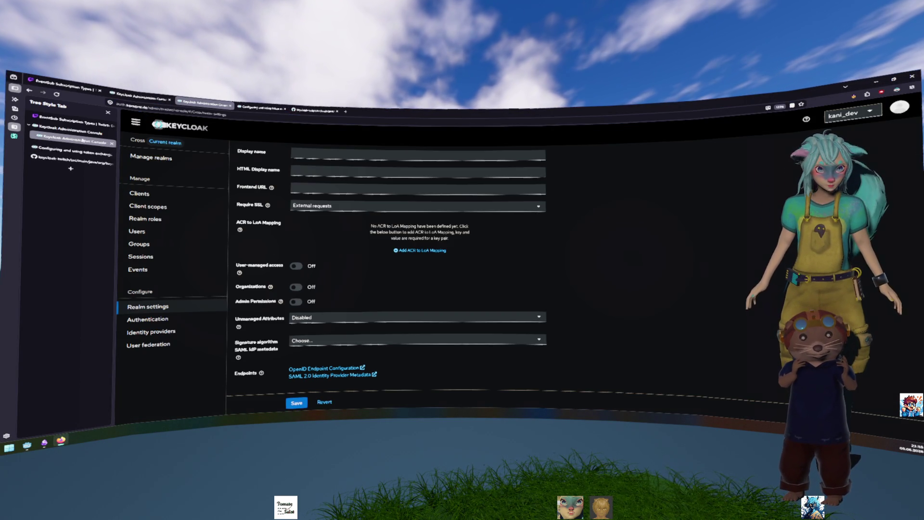
pyautogui.click(144, 194)
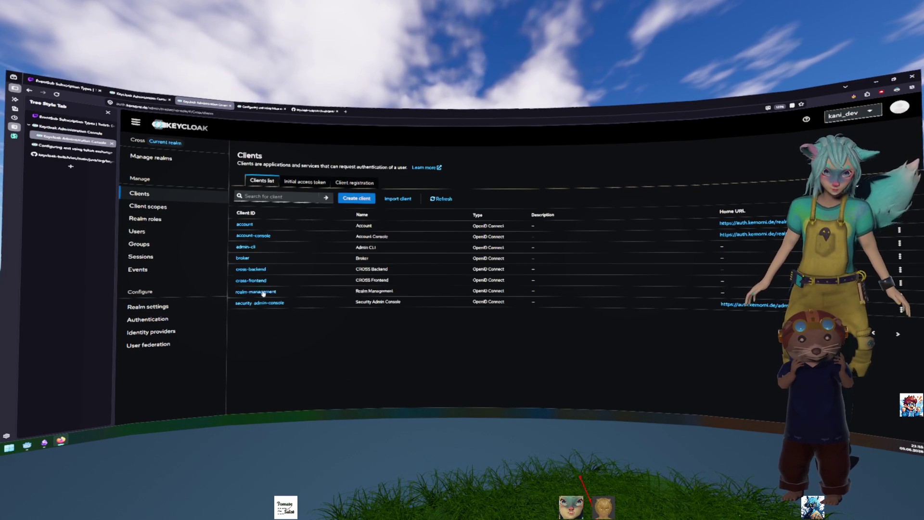
pyautogui.click(259, 280)
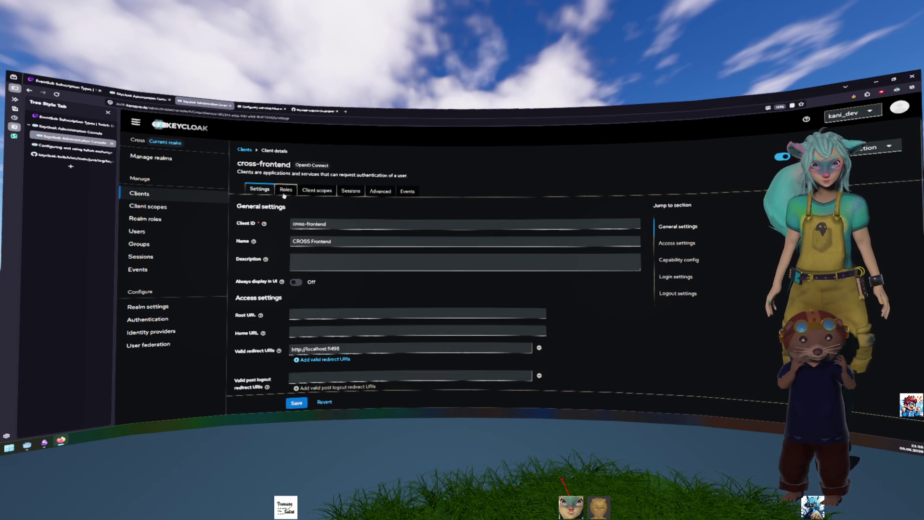
pyautogui.click(380, 191)
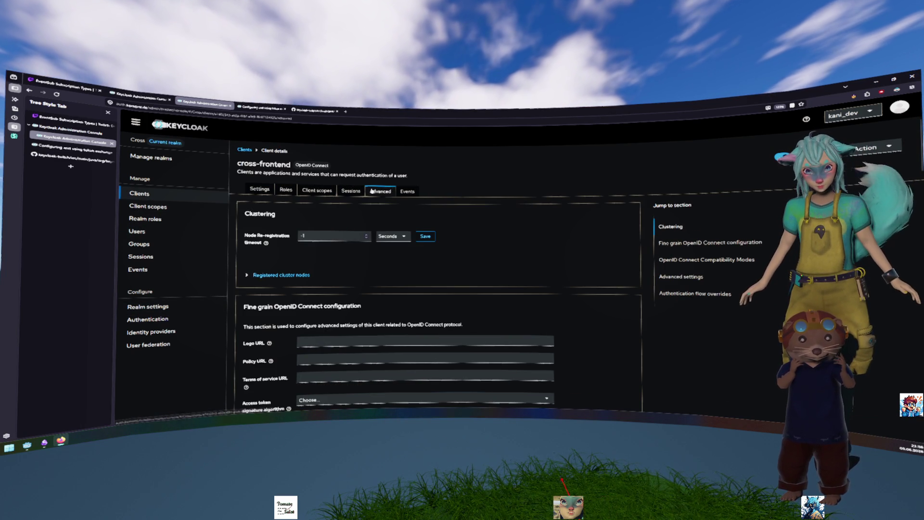
pyautogui.click(353, 192)
pyautogui.click(317, 190)
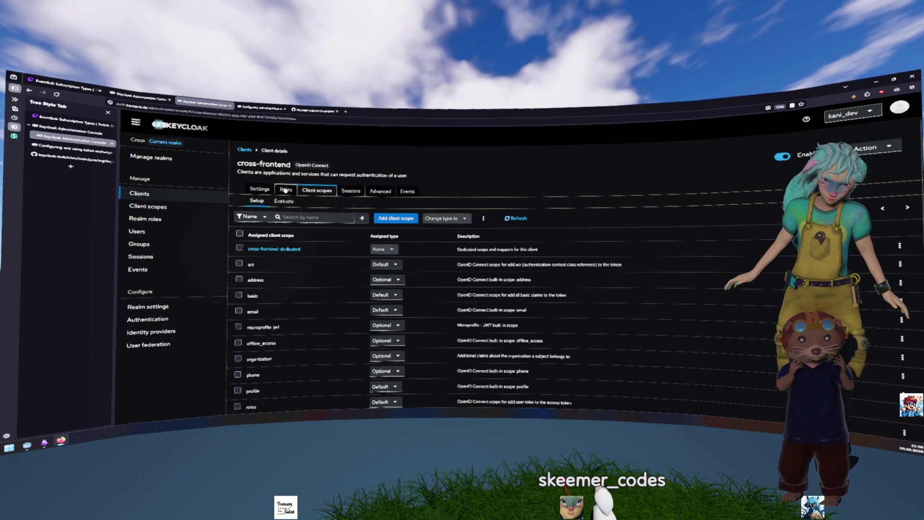
pyautogui.click(286, 190)
pyautogui.click(260, 189)
# Step: Remove the whole Client ID value from the Settings field, then switch back to Godot
pyautogui.tripleClick(447, 224)
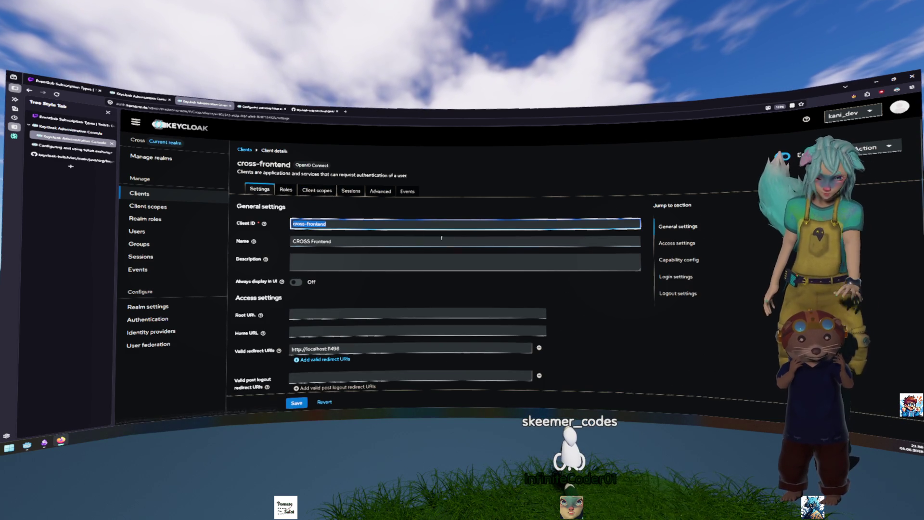
pyautogui.press('BackSpace')
pyautogui.hotkey('alt', 'Tab')
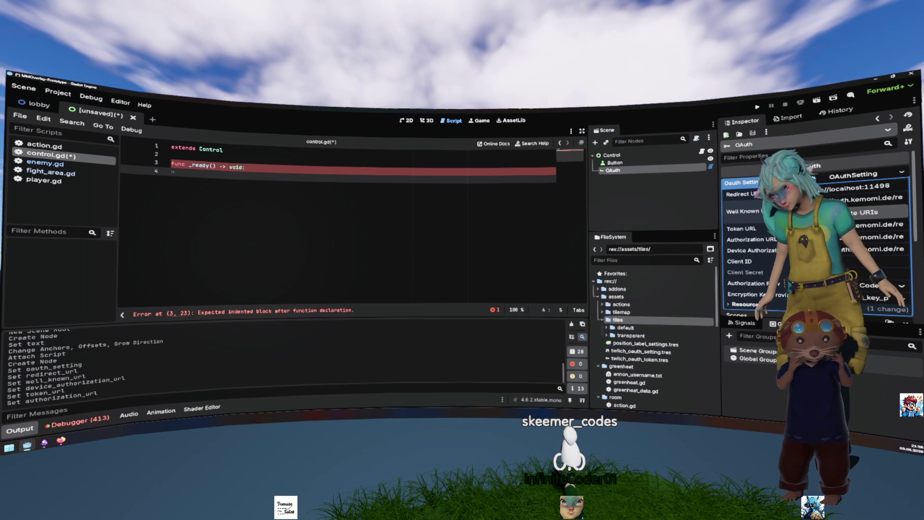
# Step: Paste the copied client ID and client secret into the OAuth setting's two fields
pyautogui.click(829, 261)
pyautogui.hotkey('ctrl', 'v')
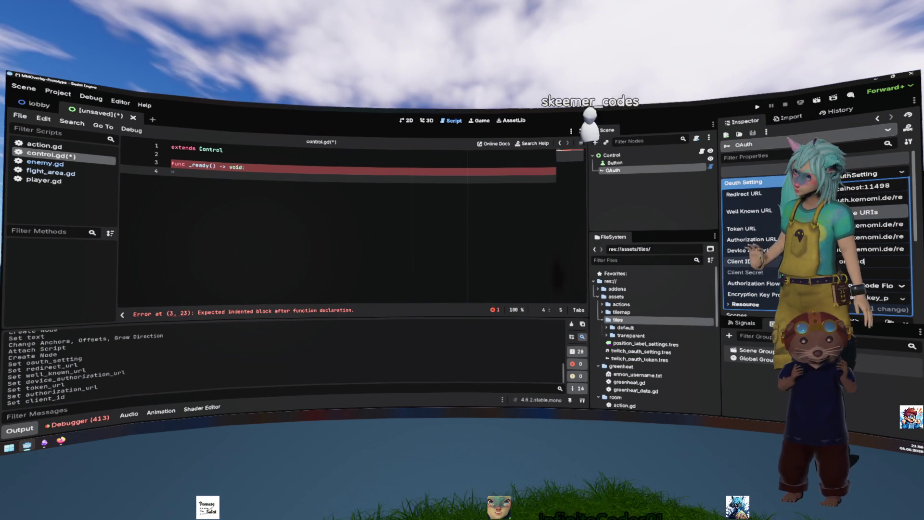
pyautogui.click(828, 273)
pyautogui.hotkey('ctrl', 'v')
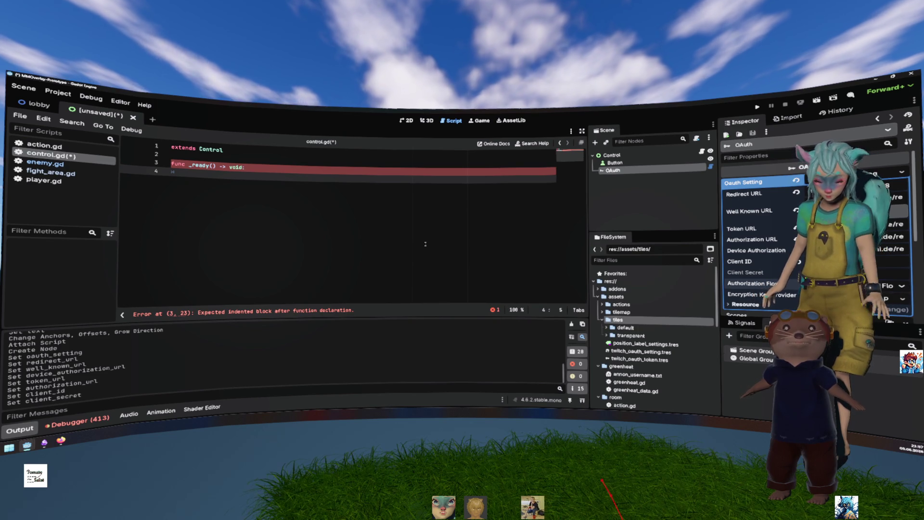
# Step: Put pass in the _ready function and save the scene as control.tscn
pyautogui.write('pass')
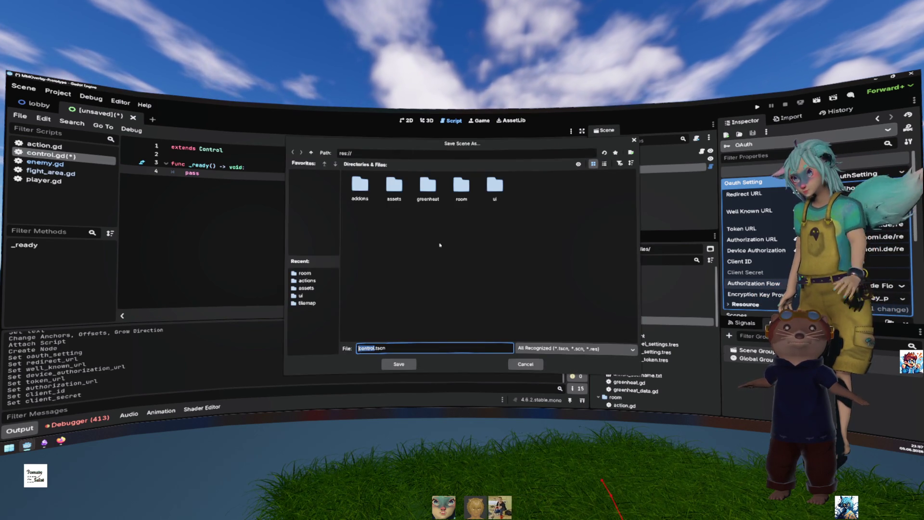
pyautogui.hotkey('ctrl', 's')
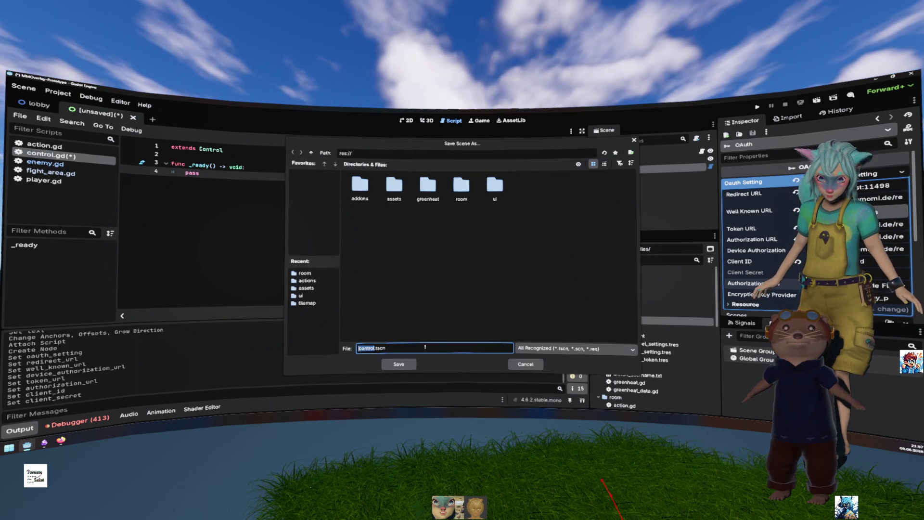
pyautogui.press('Return')
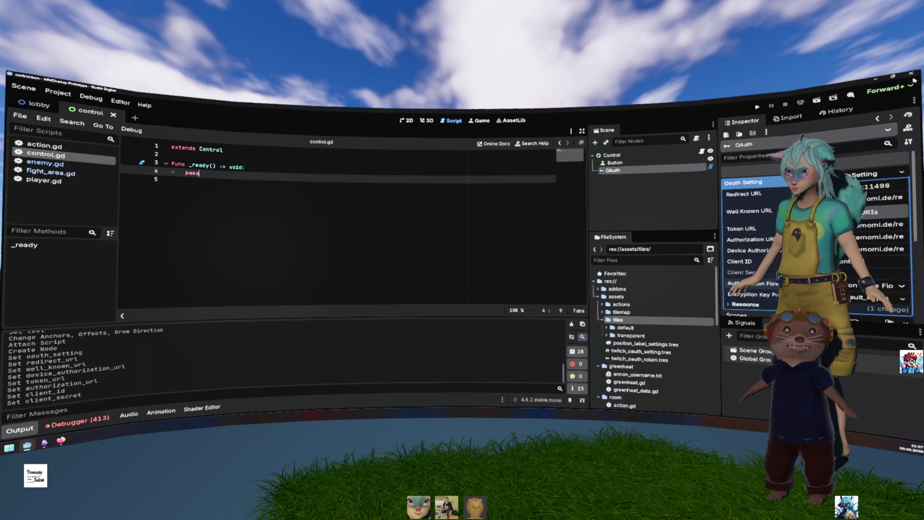
# Step: Cycle past the Keycloak client settings and OAuth flow sketch back to the lobby project editor
pyautogui.hotkey('alt', 'Tab')
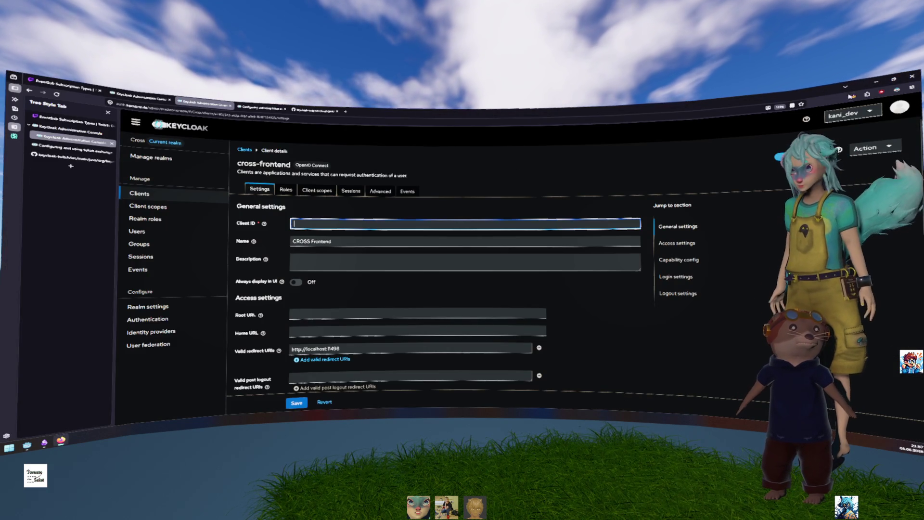
pyautogui.hotkey('alt', 'Tab')
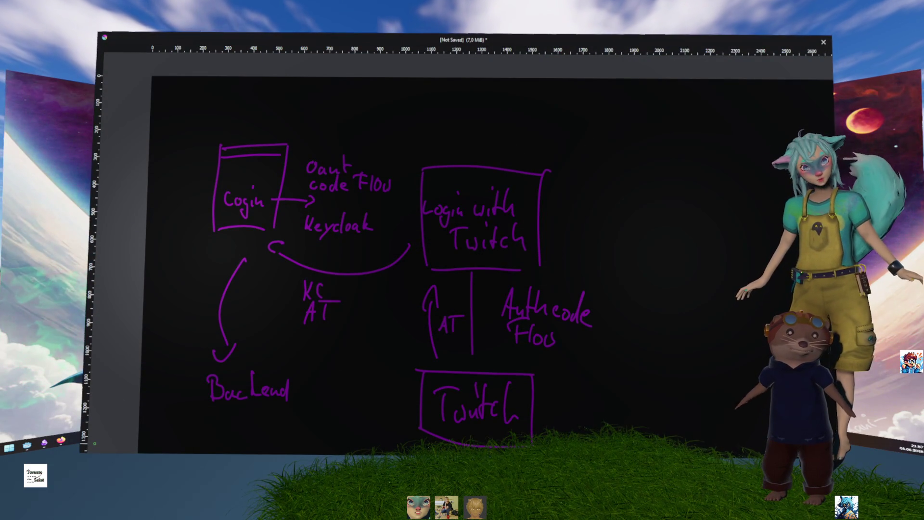
pyautogui.hotkey('alt', 'Tab')
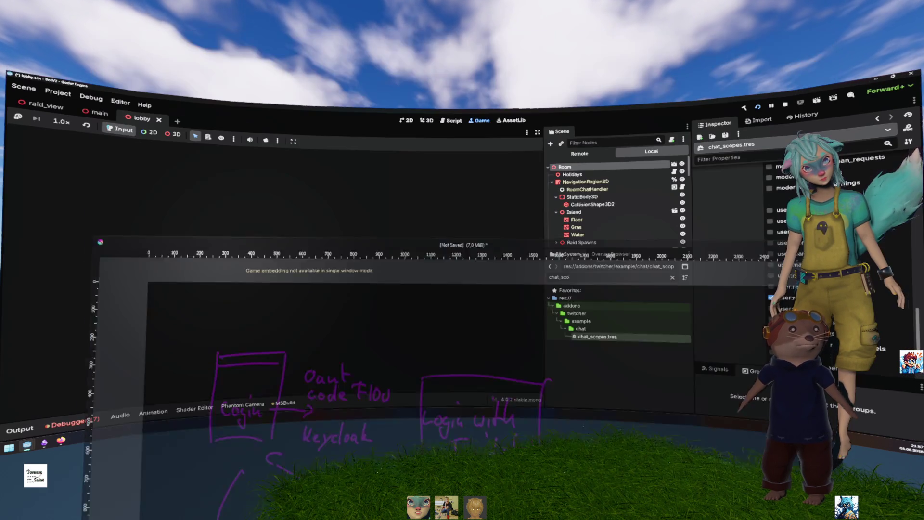
# Step: In the 3D view, start a new scene with a 3D Scene root renamed Compass
pyautogui.click(426, 120)
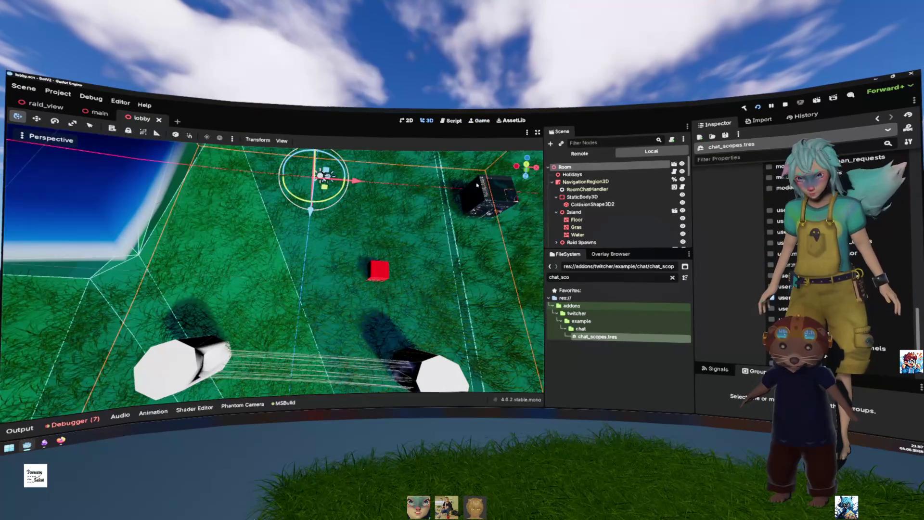
pyautogui.click(178, 121)
pyautogui.click(618, 189)
pyautogui.doubleClick(580, 166)
pyautogui.write('d')
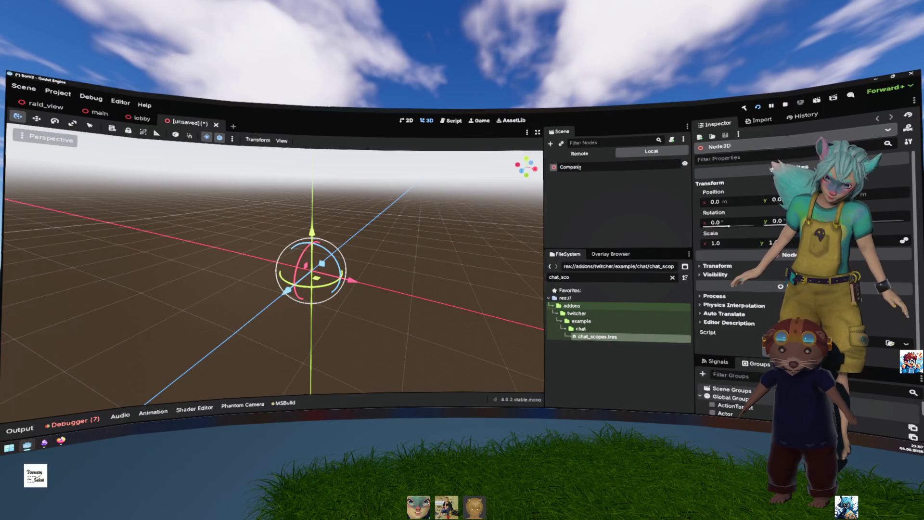
pyautogui.press('Return')
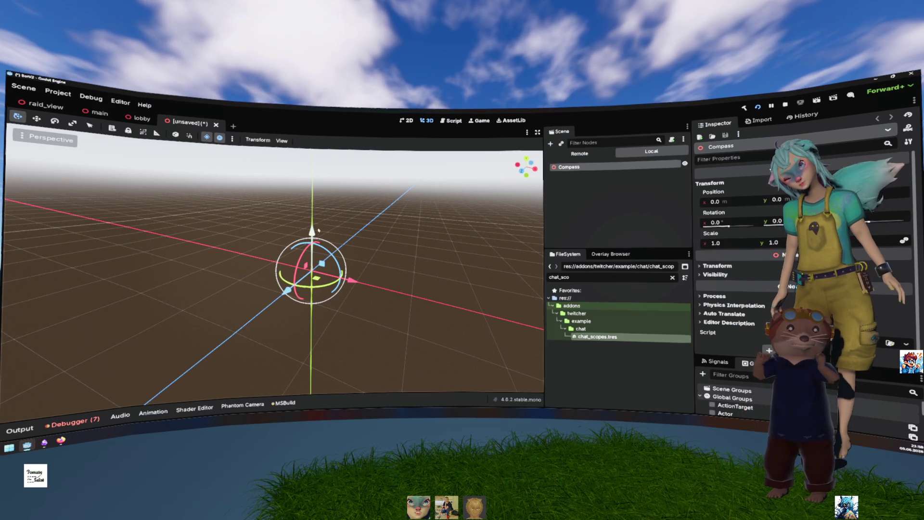
# Step: Orbit to a near top-down view and open the Compass node's scene-instancing list
pyautogui.moveTo(337, 231); pyautogui.dragTo(338, 270)
pyautogui.moveTo(373, 216); pyautogui.dragTo(379, 239)
pyautogui.rightClick(572, 167)
pyautogui.click(595, 175)
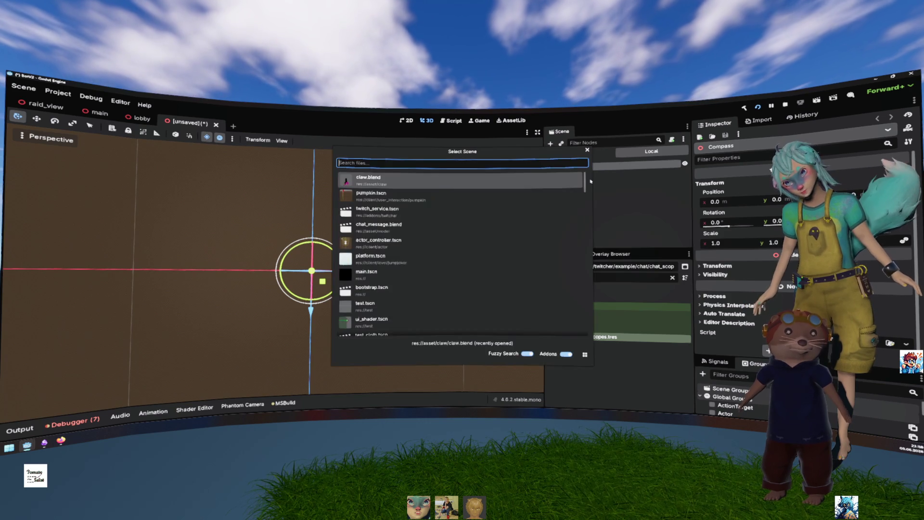
# Step: Add a MeshInstance3D child under Compass and give it a new CylinderMesh
pyautogui.press('Escape')
pyautogui.rightClick(595, 167)
pyautogui.click(597, 175)
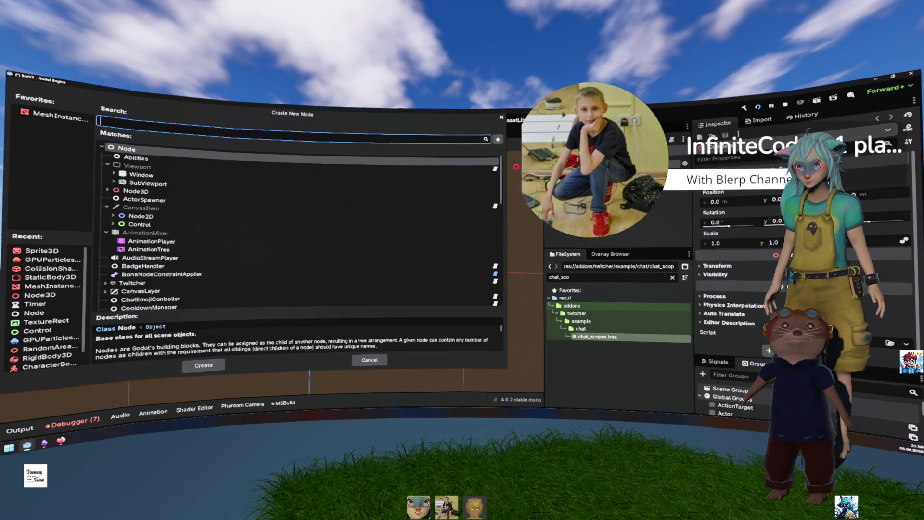
pyautogui.doubleClick(47, 286)
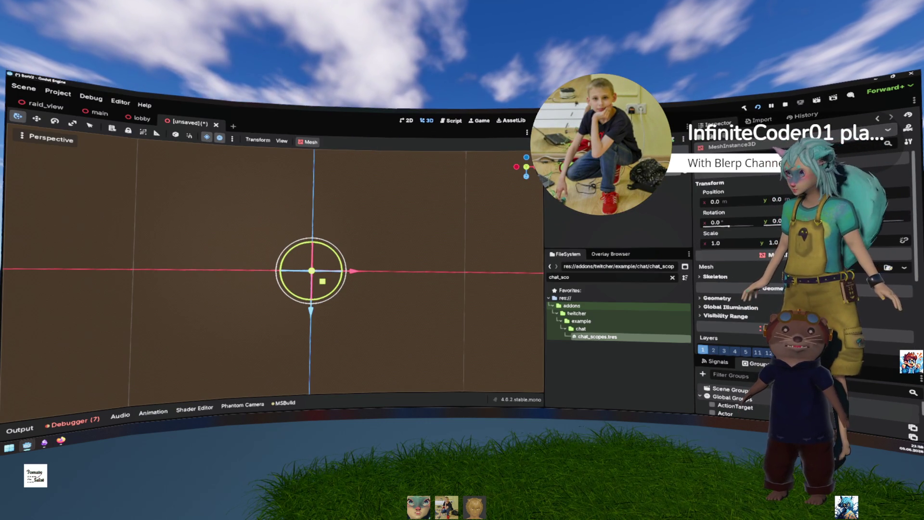
pyautogui.click(774, 273)
pyautogui.click(869, 323)
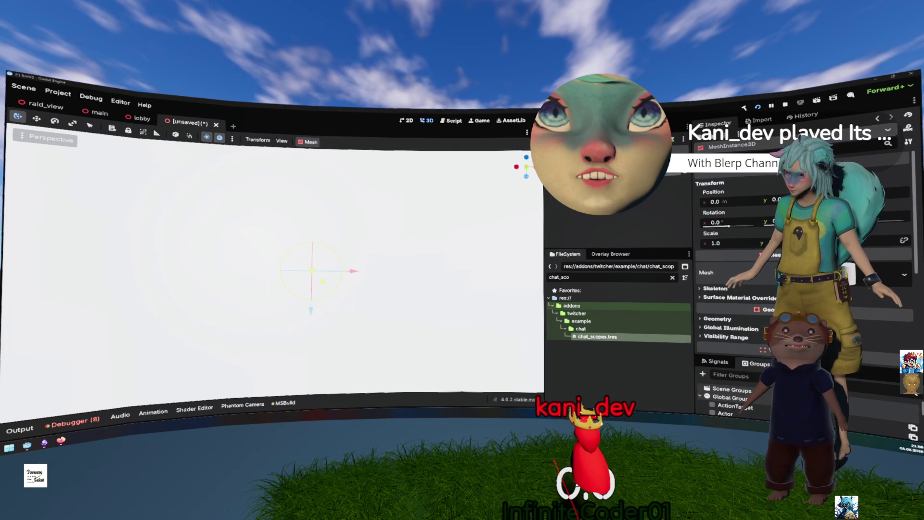
# Step: Reselect the MeshInstance3D and expand its cylinder mesh settings, viewing the disc at an angle
pyautogui.click(569, 185)
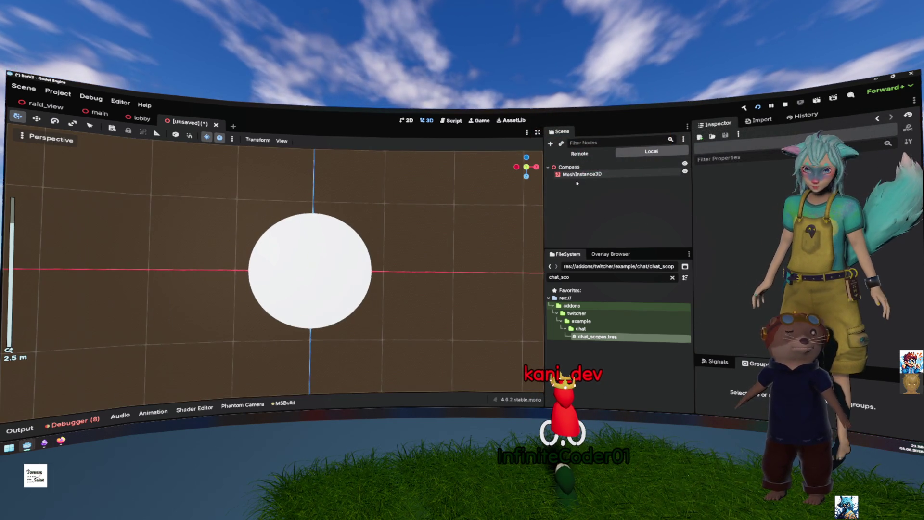
pyautogui.click(582, 174)
pyautogui.click(789, 274)
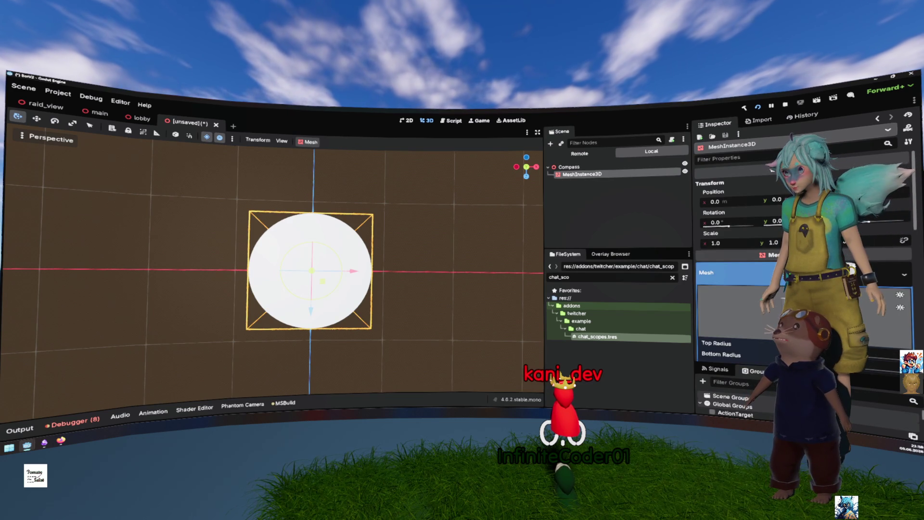
pyautogui.scroll(-1, 770, 265)
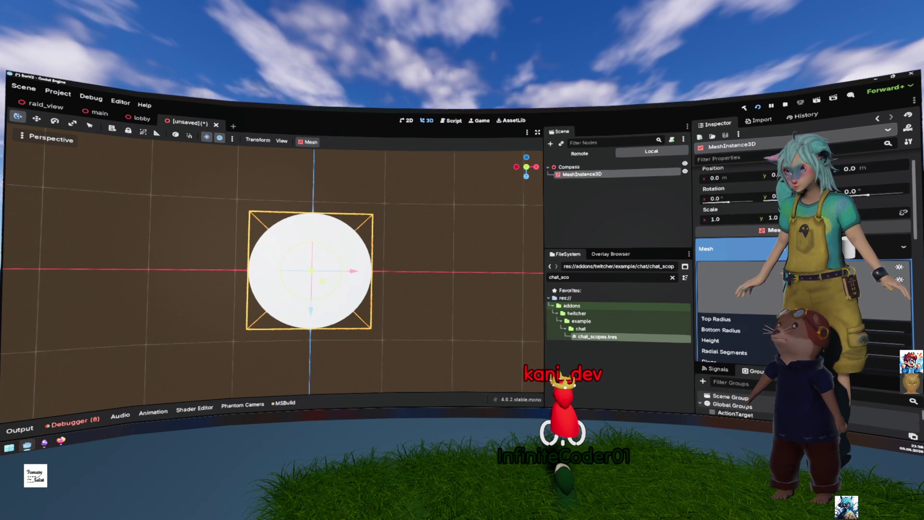
pyautogui.moveTo(351, 260); pyautogui.dragTo(377, 234)
pyautogui.scroll(4, 376, 235)
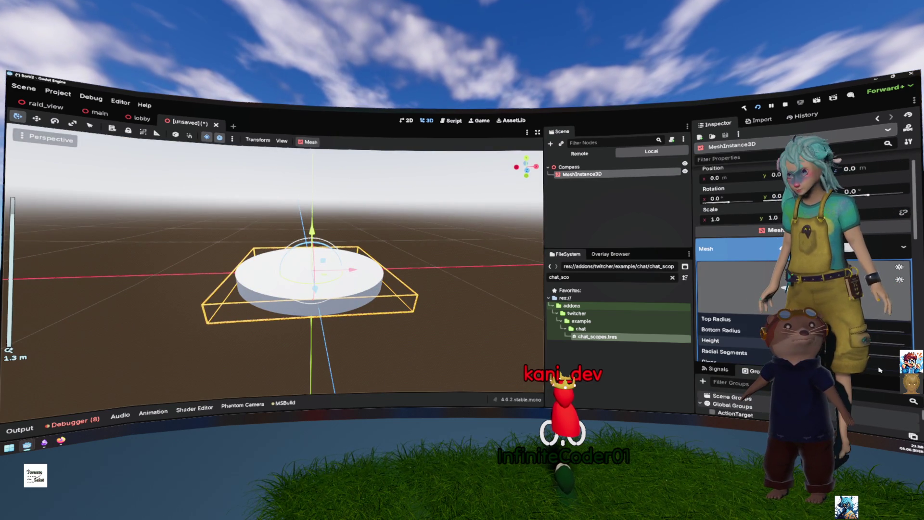
pyautogui.scroll(-4, 748, 315)
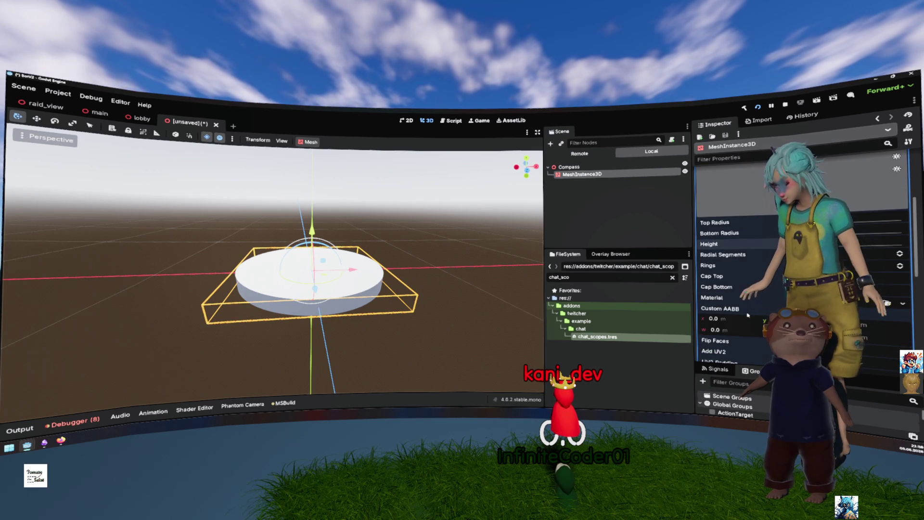
pyautogui.scroll(5, 747, 315)
# Step: Add another MeshInstance3D as a child of the first one and begin renaming it
pyautogui.rightClick(573, 173)
pyautogui.click(592, 178)
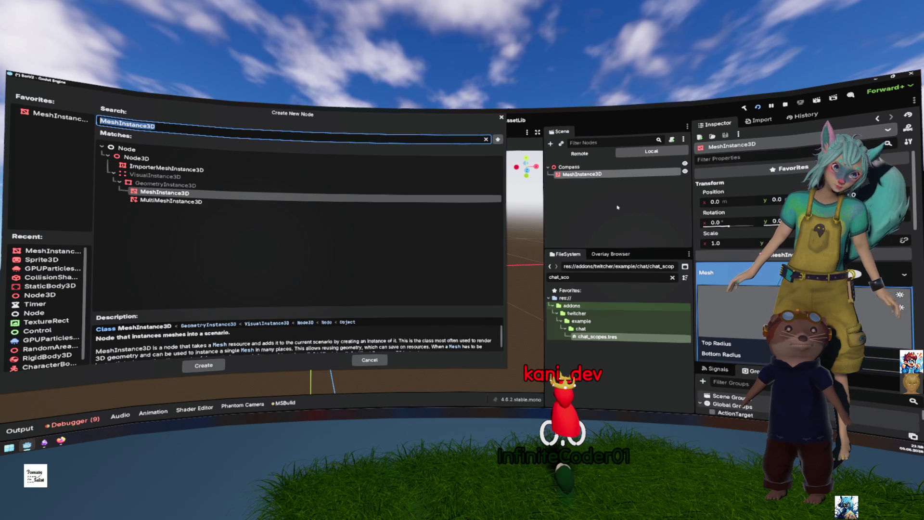
pyautogui.press('Return')
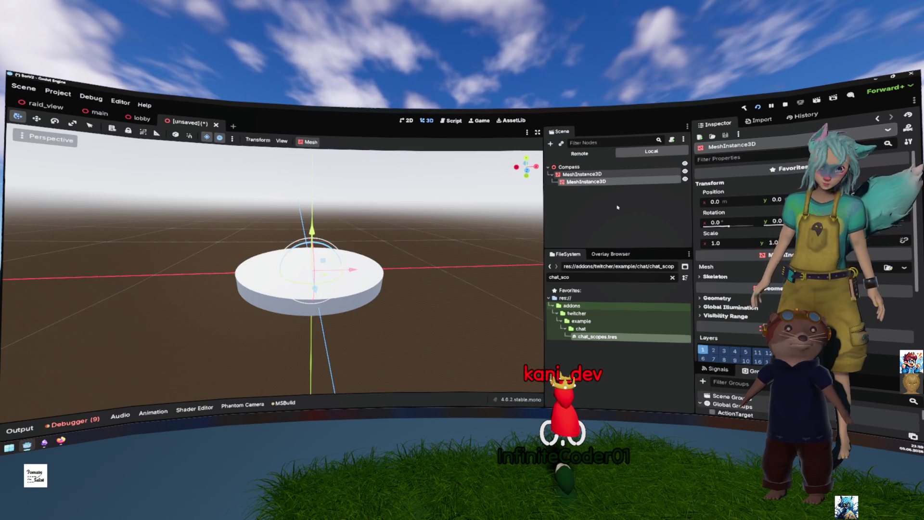
pyautogui.doubleClick(589, 182)
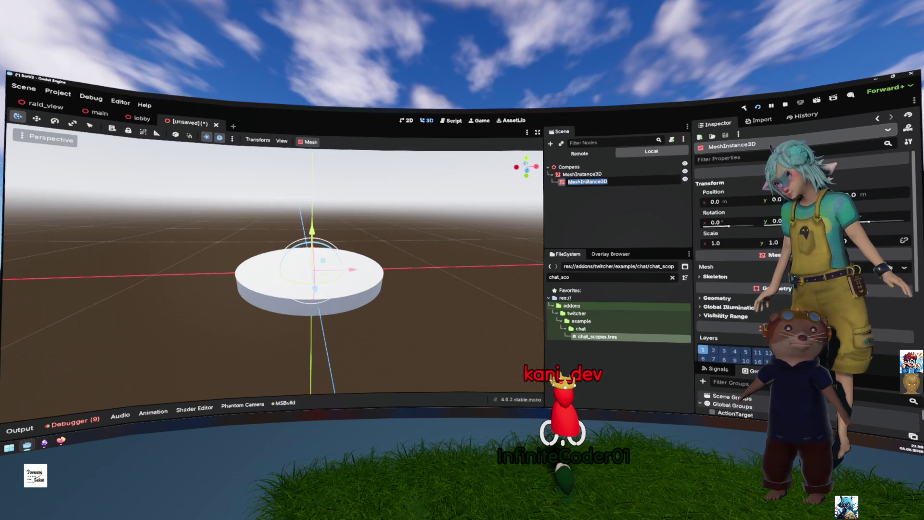
# Step: Name the new mesh node North and move it directly under Compass
pyautogui.write('North')
pyautogui.press('Return')
pyautogui.moveTo(587, 182)
pyautogui.mouseDown()
pyautogui.moveTo(600, 176)
pyautogui.moveTo(580, 171)
pyautogui.mouseUp()
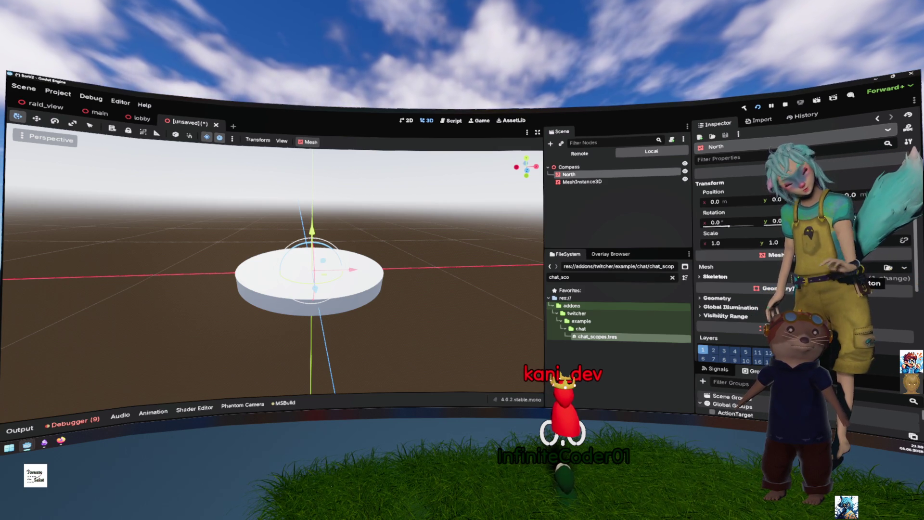
# Step: Deselect North, check the Keycloak browser window, and return to the Godot editor
pyautogui.moveTo(448, 202)
pyautogui.mouseDown()
pyautogui.moveTo(447, 237)
pyautogui.moveTo(449, 228)
pyautogui.mouseUp()
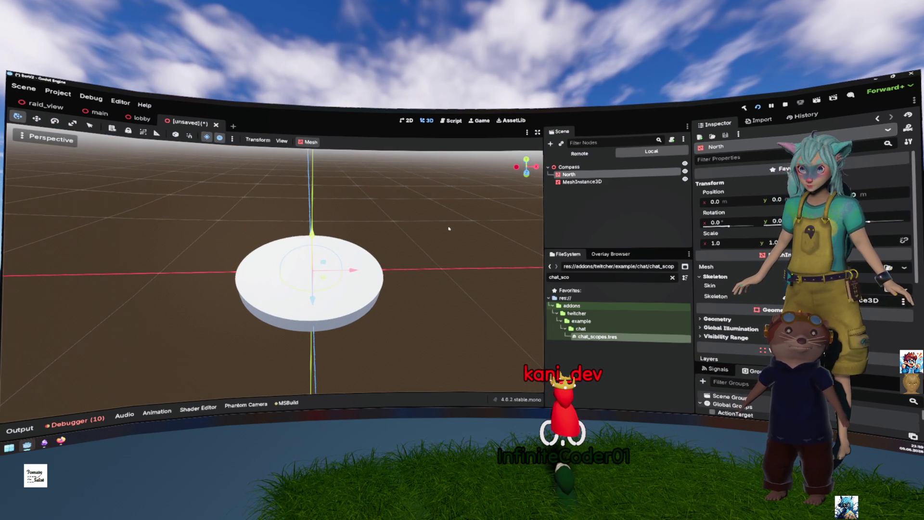
pyautogui.click(449, 228)
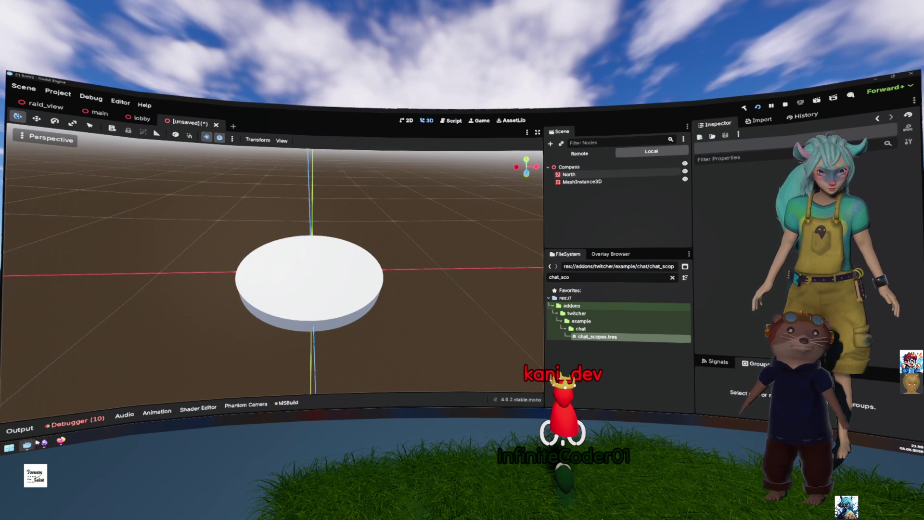
pyautogui.click(27, 446)
pyautogui.hotkey('alt', 'Tab')
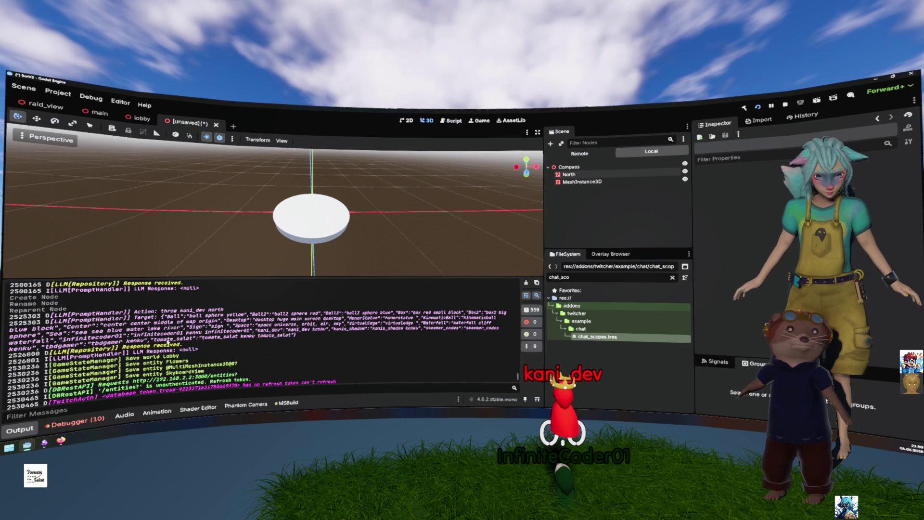
# Step: Highlight the null LLM response in the log, then delete the North node
pyautogui.moveTo(177, 353); pyautogui.dragTo(213, 350)
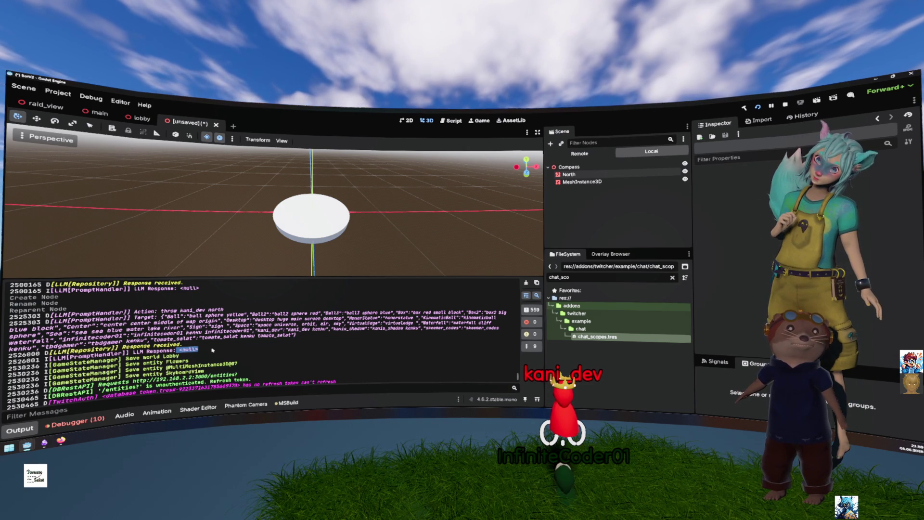
pyautogui.click(582, 182)
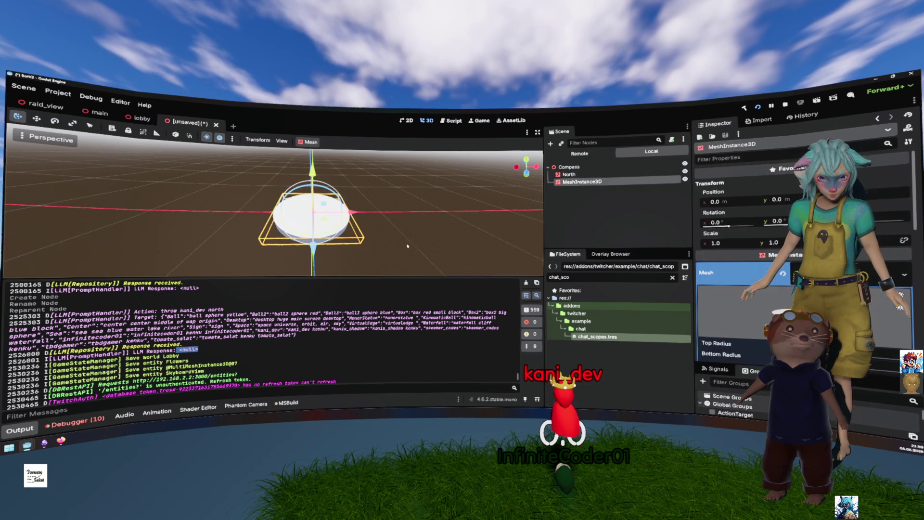
pyautogui.click(583, 174)
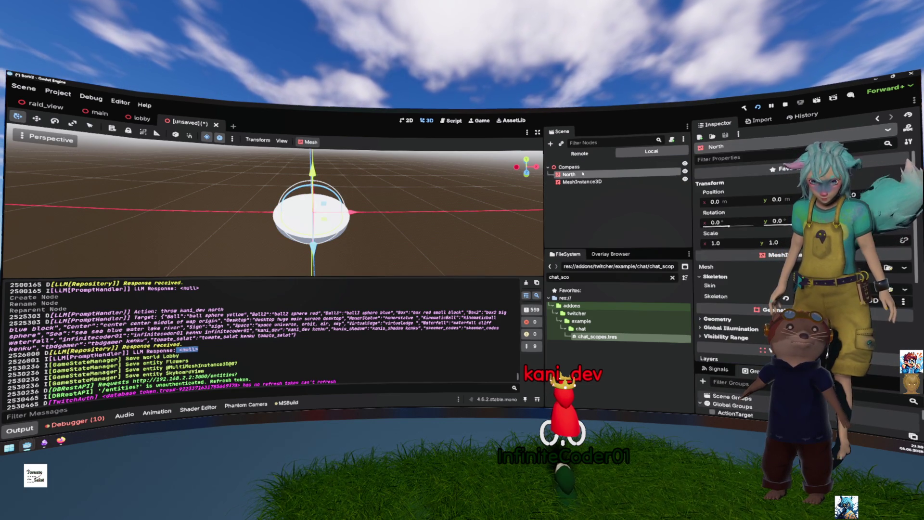
pyautogui.press('Delete')
pyautogui.click(582, 174)
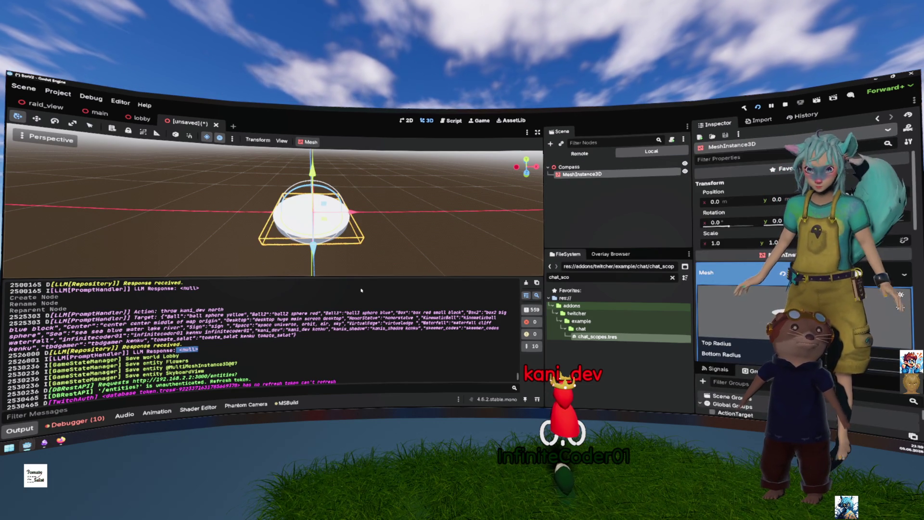
# Step: Scroll through the output log and clear the text highlight
pyautogui.scroll(1, 365, 298)
pyautogui.moveTo(199, 298); pyautogui.dragTo(129, 301)
pyautogui.scroll(3, 237, 329)
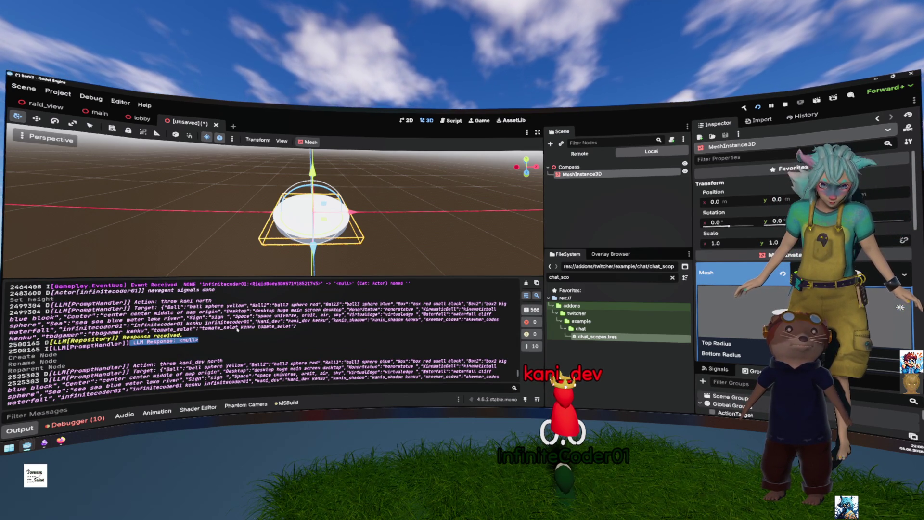
pyautogui.click(237, 329)
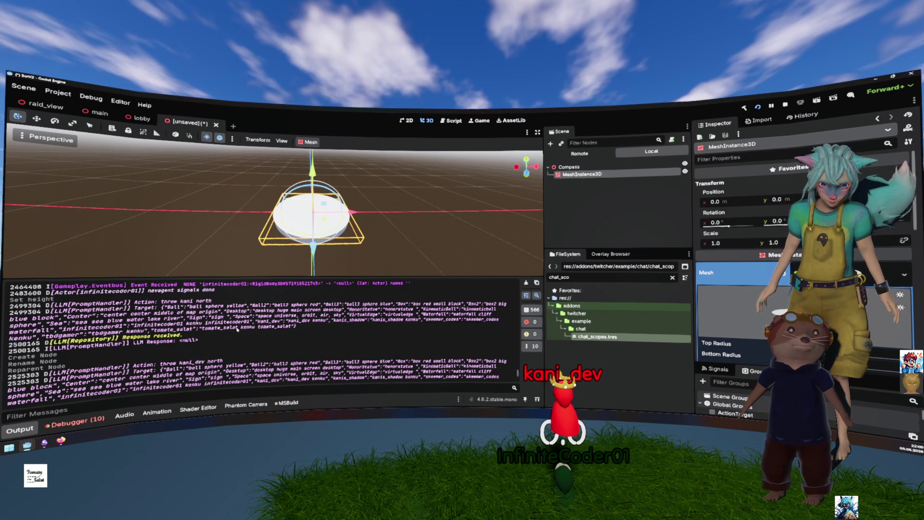
pyautogui.scroll(-5, 237, 329)
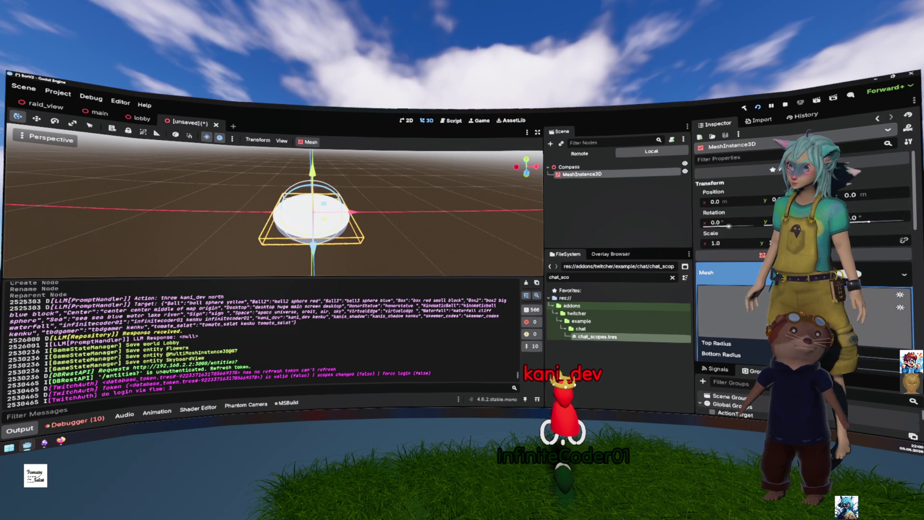
# Step: Replace the cylinder with a new TextMesh and give it the text '->'
pyautogui.click(905, 278)
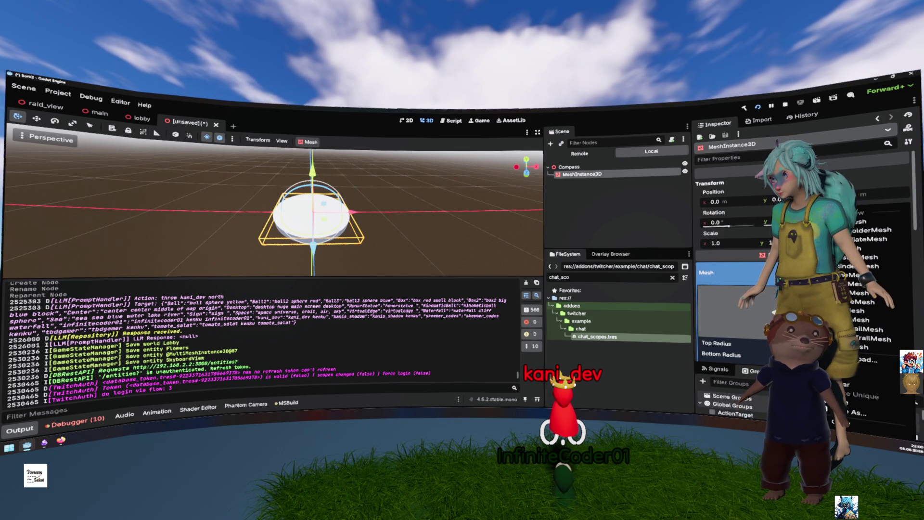
pyautogui.click(862, 311)
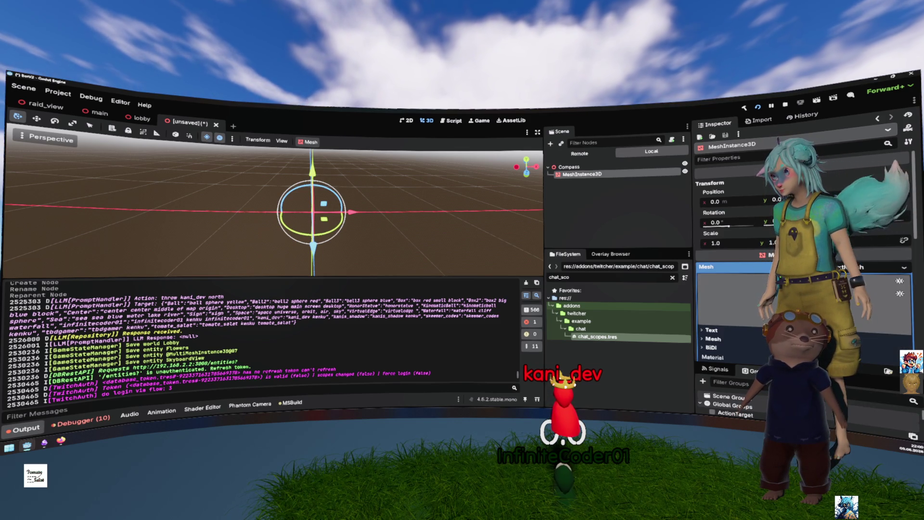
pyautogui.scroll(-3, 862, 289)
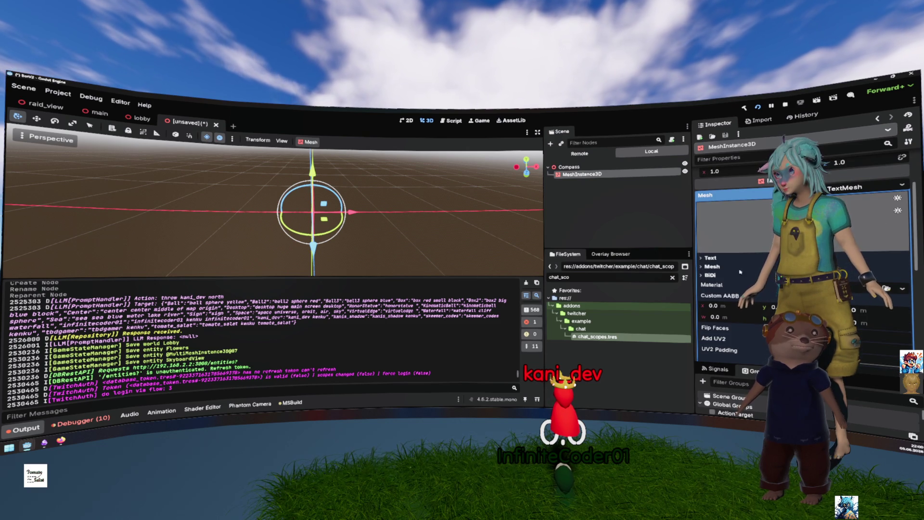
pyautogui.click(711, 258)
pyautogui.write('->')
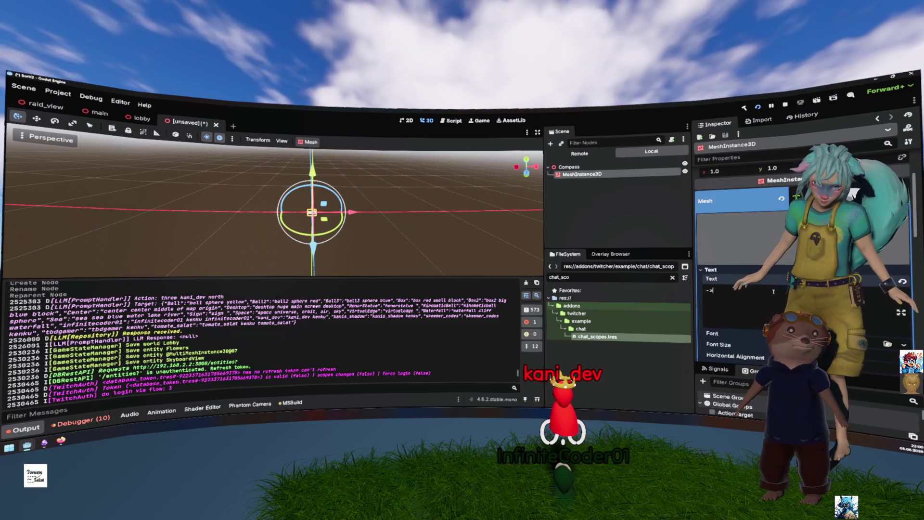
pyautogui.scroll(2, 357, 194)
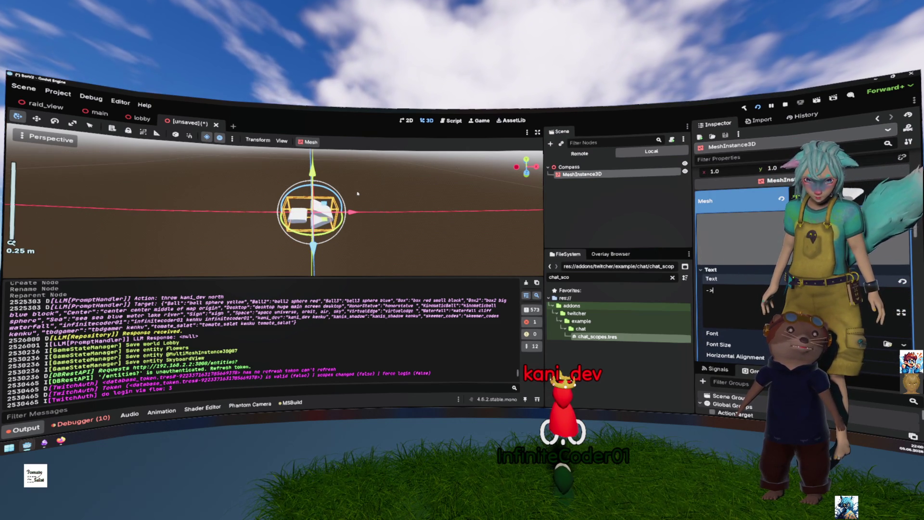
pyautogui.moveTo(359, 195); pyautogui.dragTo(370, 200)
# Step: Replace the '->' text with an up-arrow emoji from the Windows emoji picker
pyautogui.hotkey('ctrl', 'a')
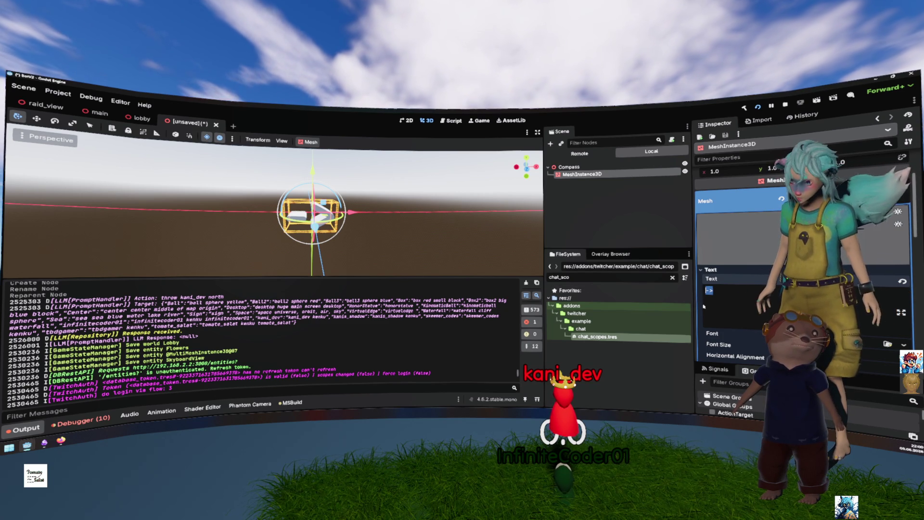
pyautogui.press('super+v')
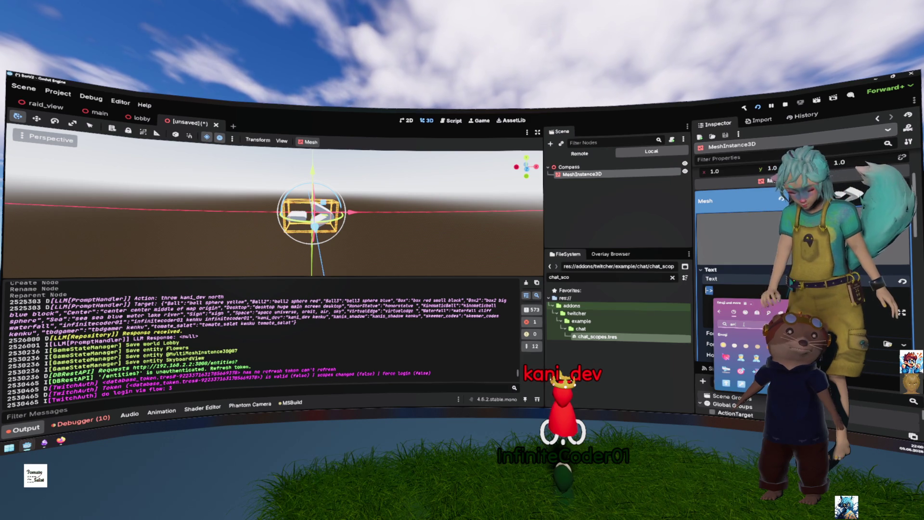
pyautogui.write('me')
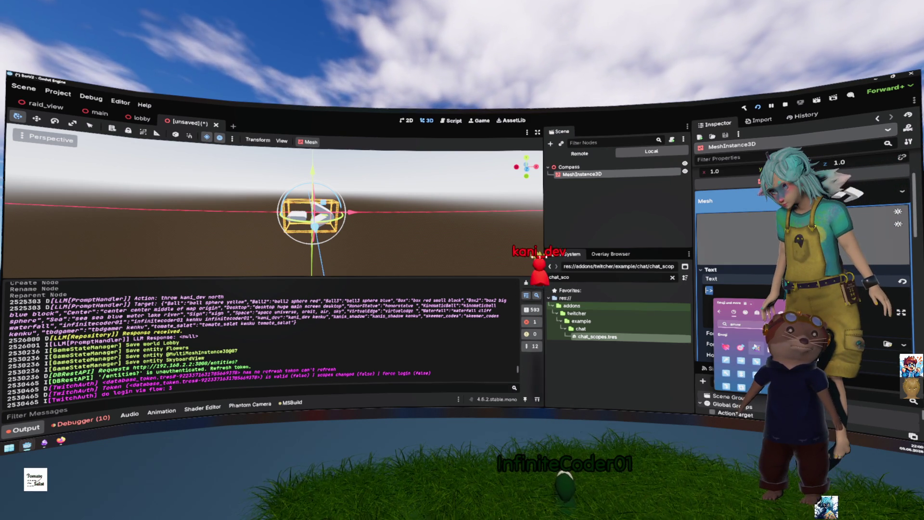
pyautogui.press('Return')
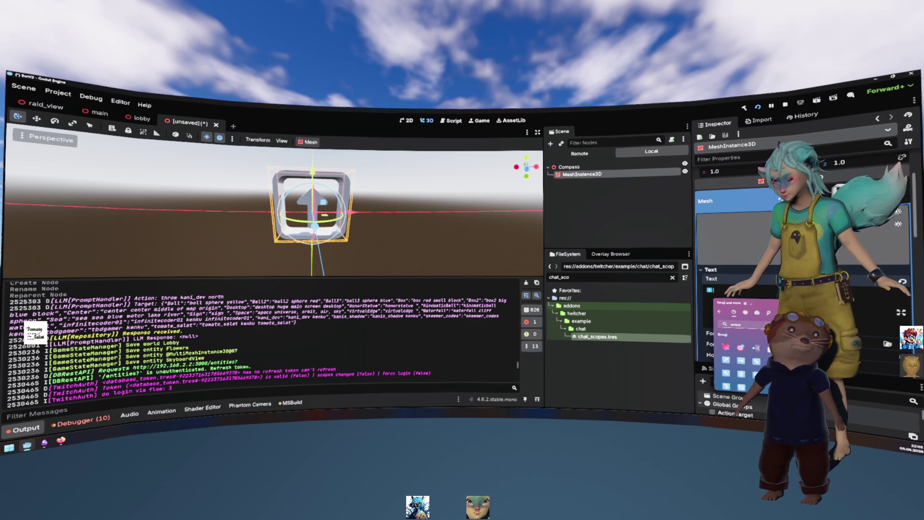
# Step: Swap in an arrow from the picker's punctuation and symbols page as the mesh text
pyautogui.doubleClick(752, 329)
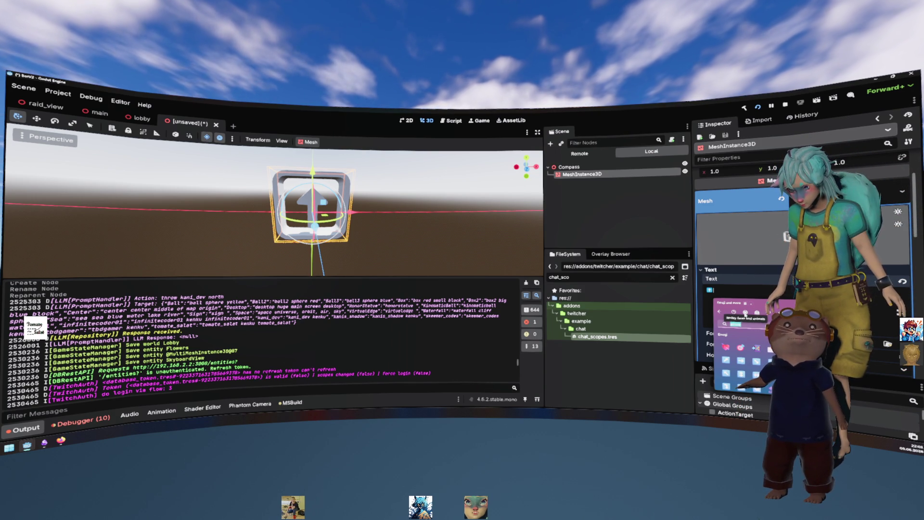
pyautogui.click(761, 313)
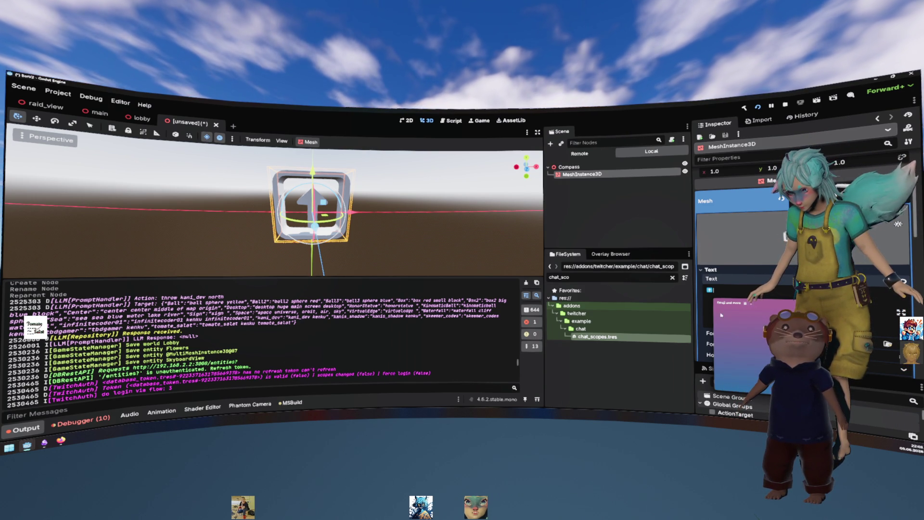
pyautogui.click(719, 312)
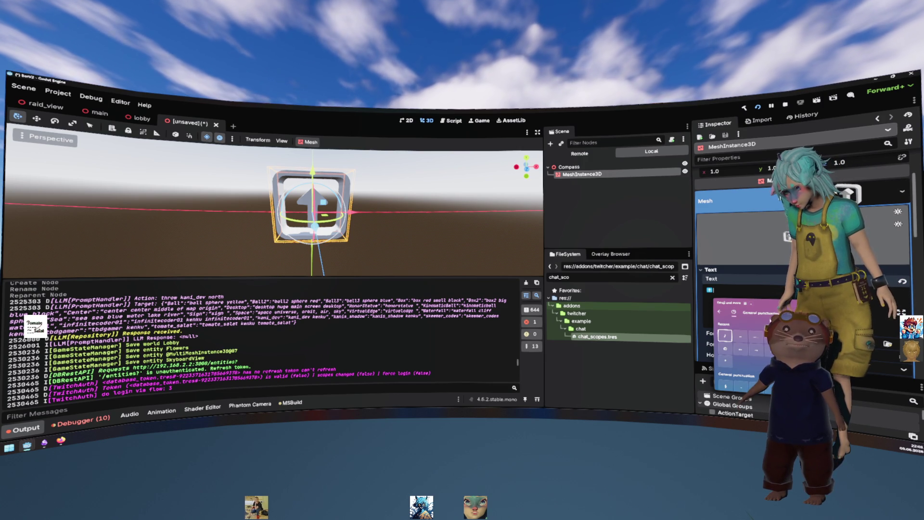
pyautogui.click(769, 312)
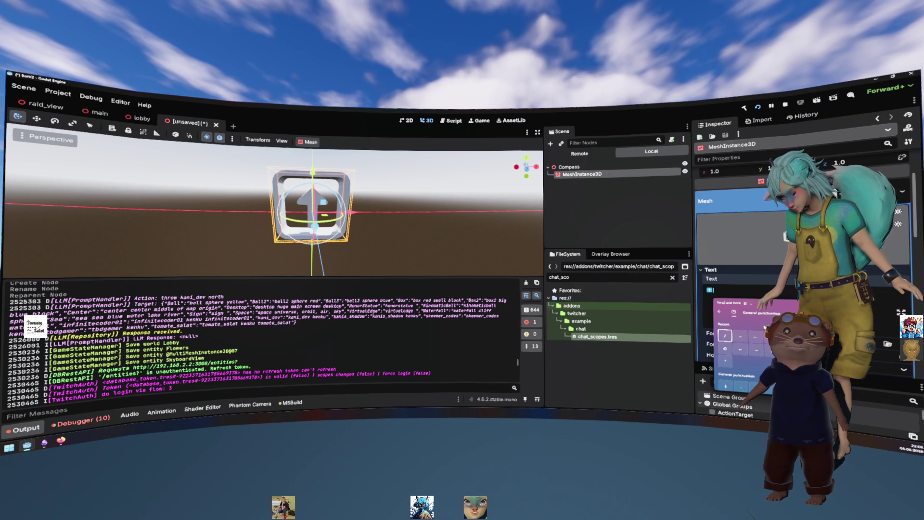
pyautogui.click(756, 350)
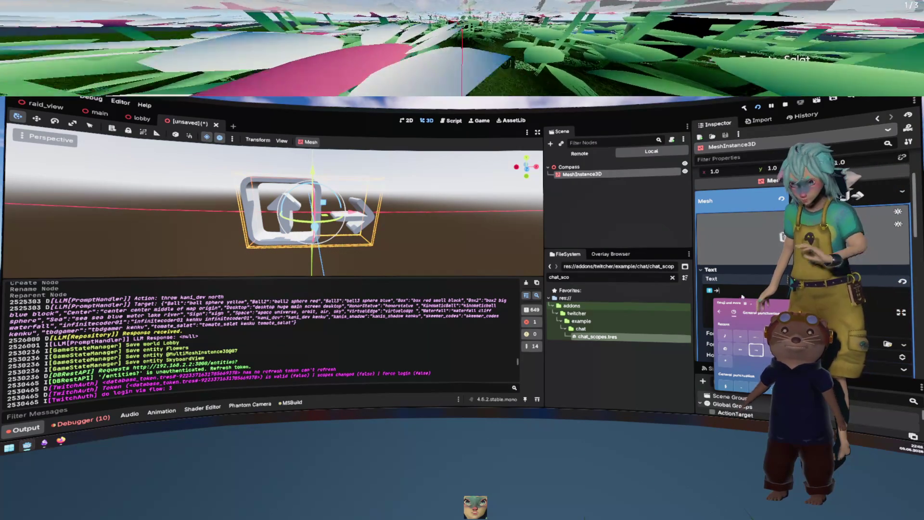
pyautogui.press('Escape')
pyautogui.press('BackSpace')
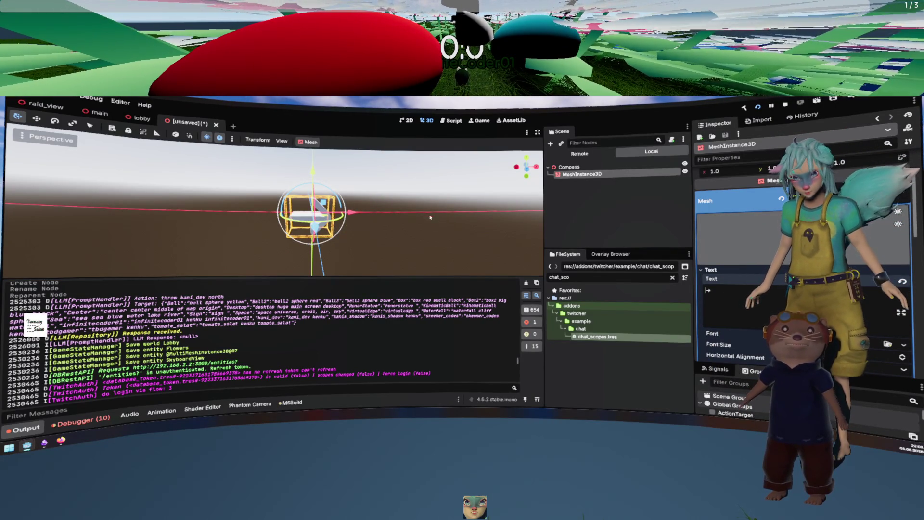
pyautogui.moveTo(436, 222); pyautogui.dragTo(429, 222)
pyautogui.scroll(-3, 764, 241)
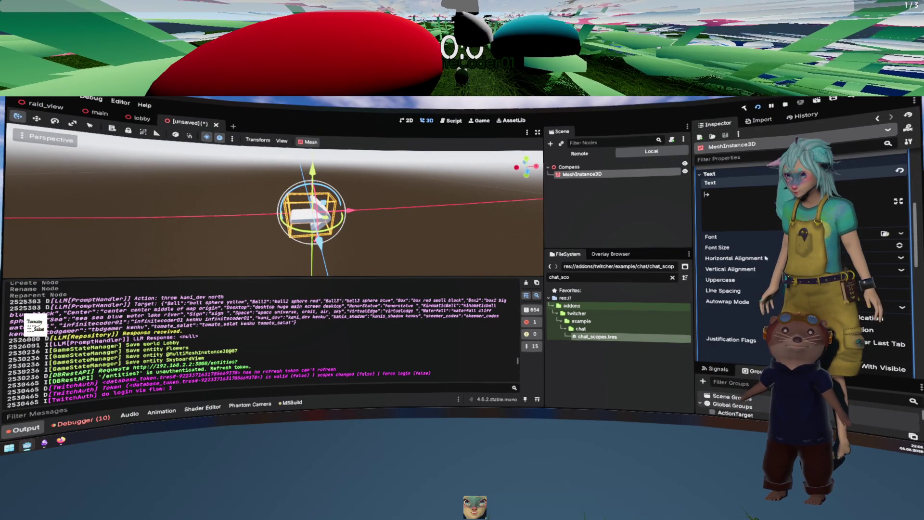
pyautogui.scroll(-1, 734, 241)
pyautogui.scroll(-5, 732, 240)
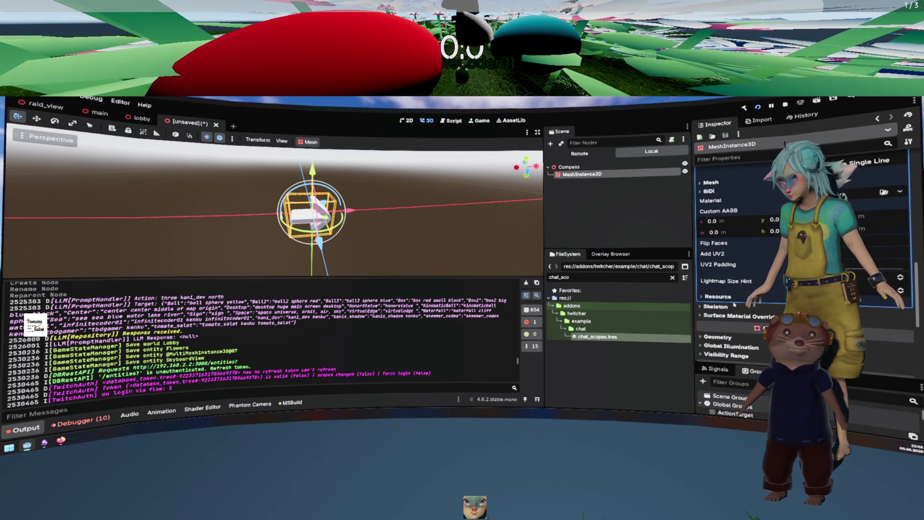
pyautogui.scroll(5, 736, 289)
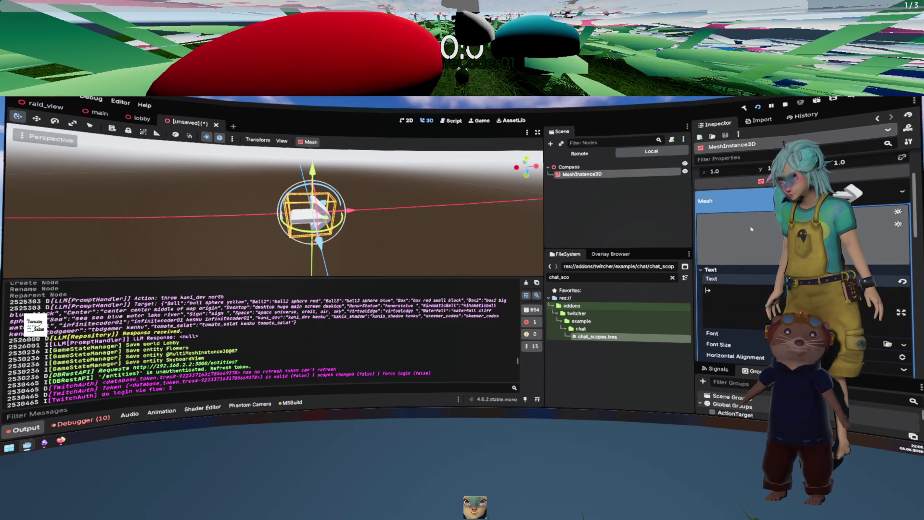
pyautogui.scroll(-3, 742, 260)
pyautogui.scroll(3, 742, 260)
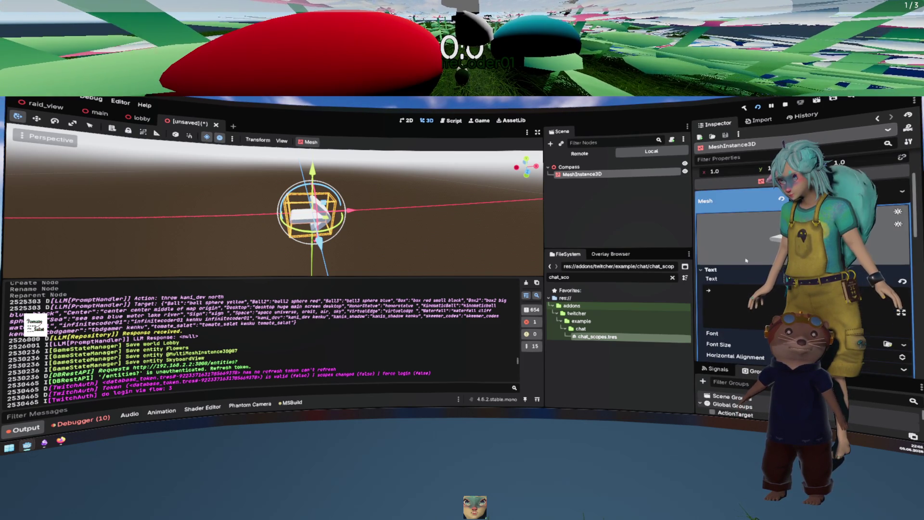
pyautogui.scroll(-2, 742, 260)
pyautogui.scroll(-1, 737, 264)
pyautogui.scroll(-6, 727, 302)
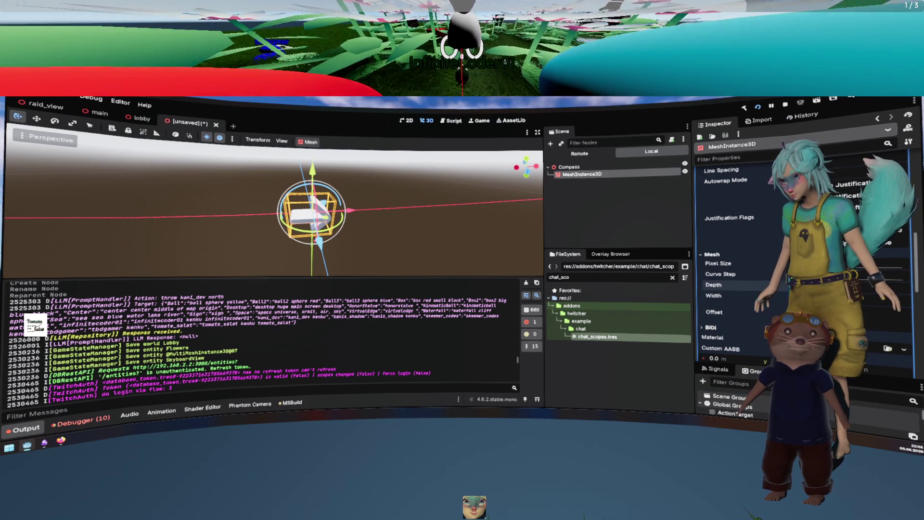
pyautogui.moveTo(770, 285); pyautogui.dragTo(785, 285)
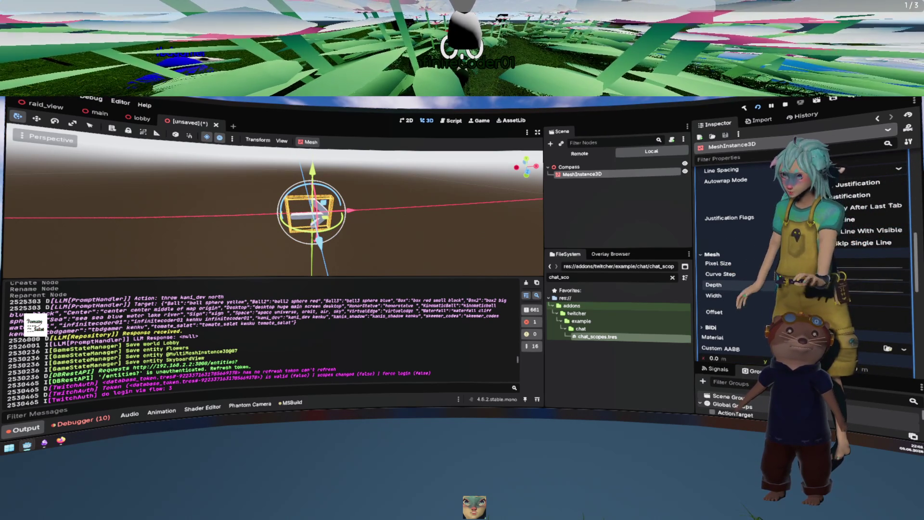
pyautogui.scroll(-3, 752, 277)
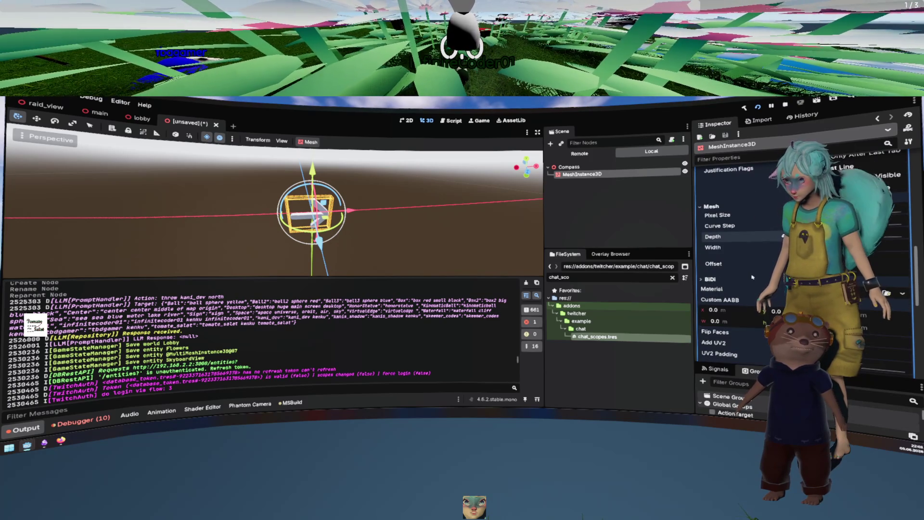
pyautogui.scroll(-1, 753, 277)
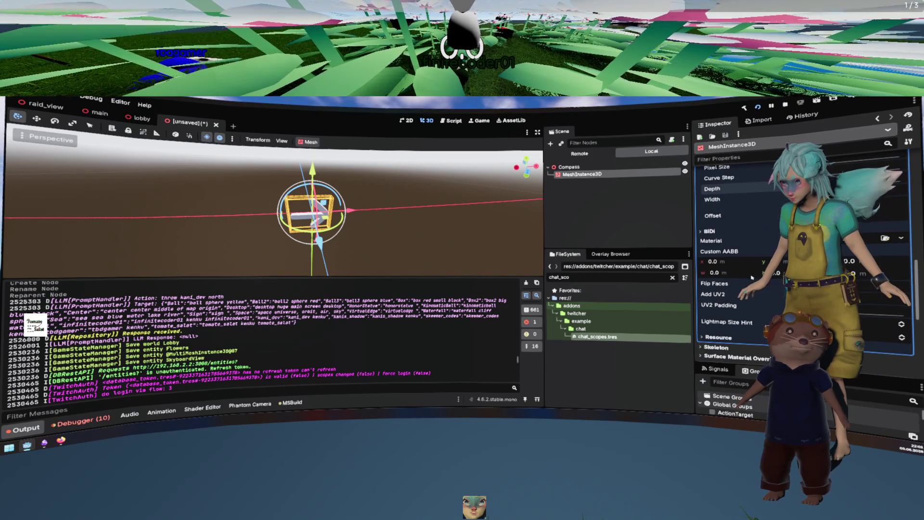
pyautogui.scroll(10, 749, 281)
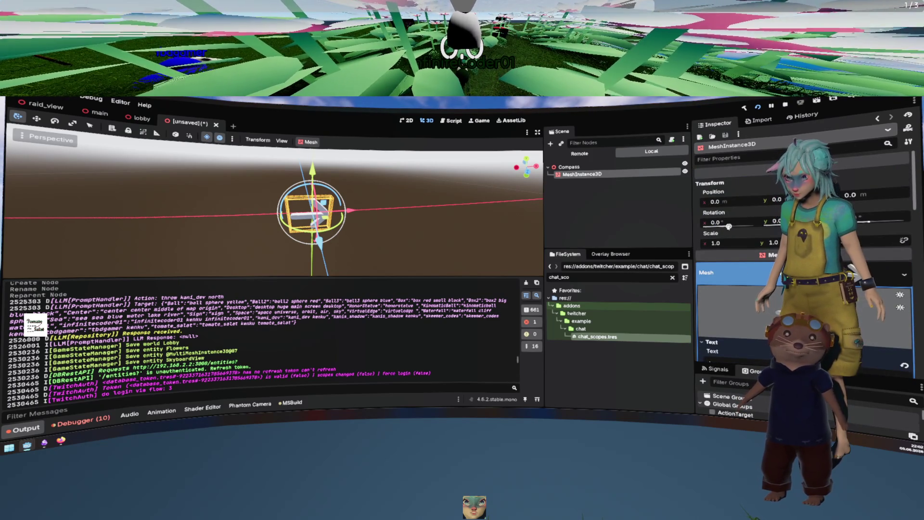
pyautogui.moveTo(732, 223); pyautogui.dragTo(728, 226)
# Step: Set the arrow mesh's X rotation to 90° so it lies flat
pyautogui.click(733, 223)
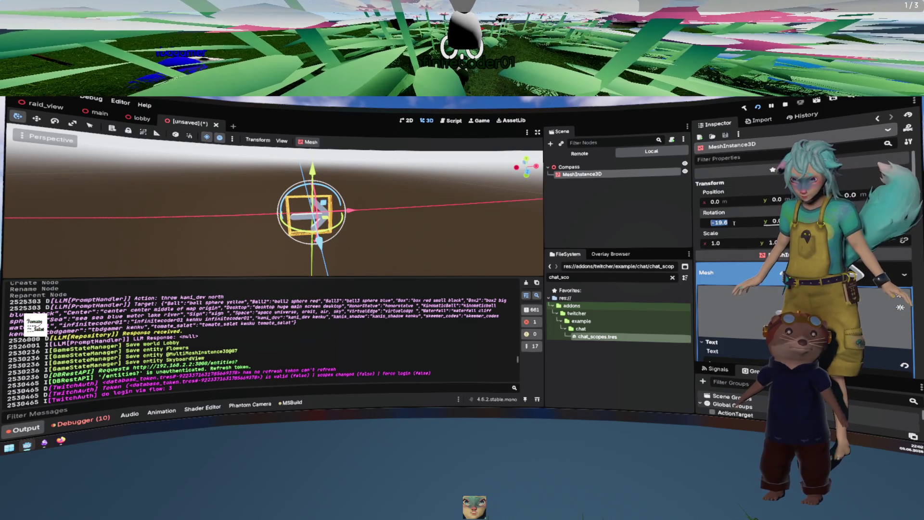
pyautogui.write('90')
pyautogui.press('Return')
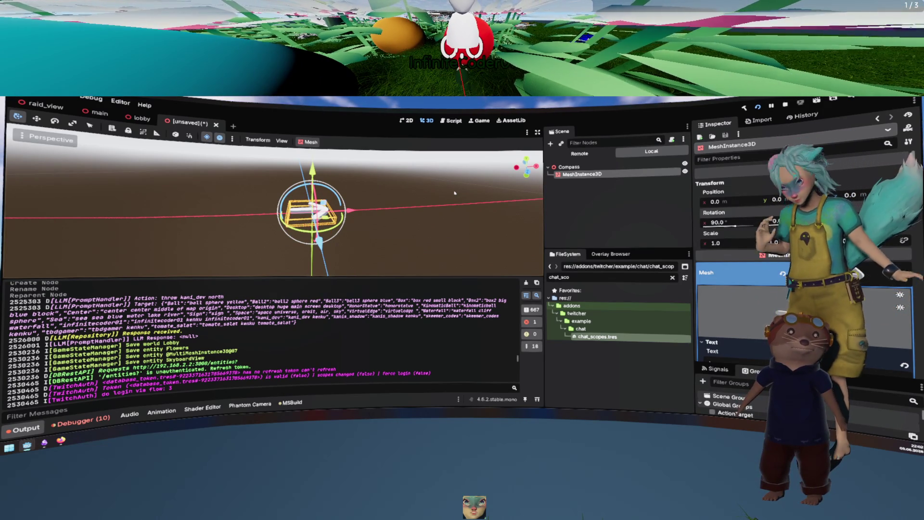
# Step: Nudge the arrow 0.009 along Z and view the compass from straight above
pyautogui.click(434, 192)
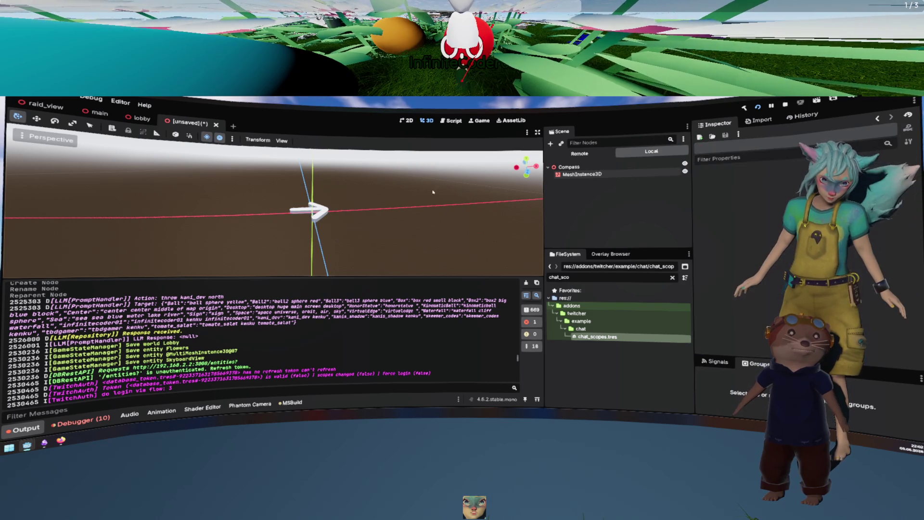
pyautogui.click(313, 212)
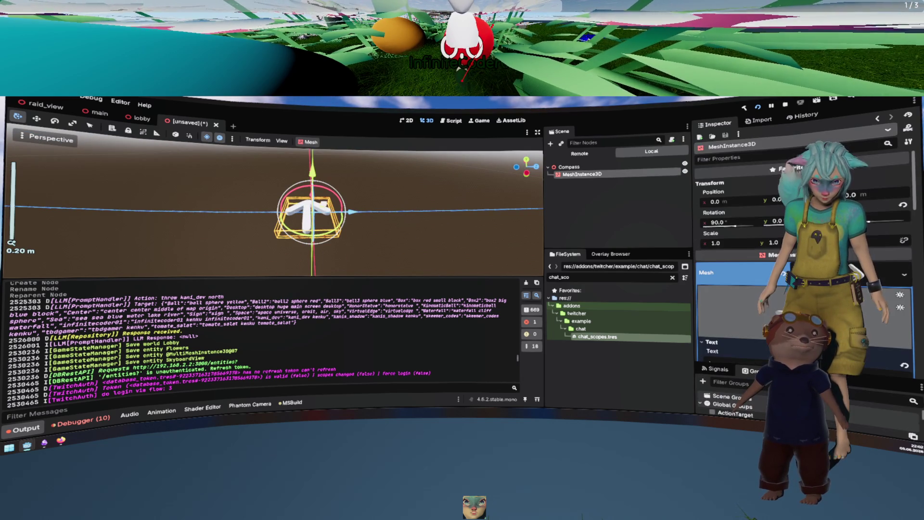
pyautogui.moveTo(351, 212); pyautogui.dragTo(354, 212)
pyautogui.scroll(-2, 272, 240)
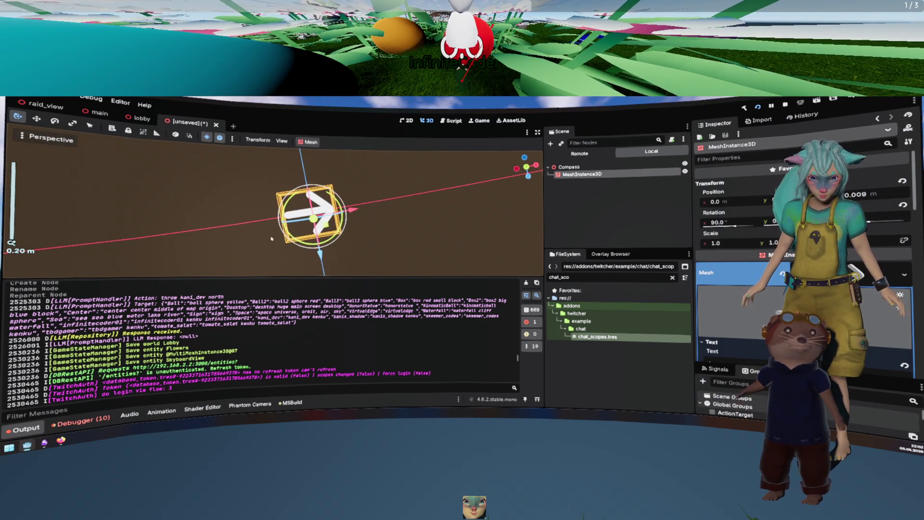
pyautogui.click(527, 167)
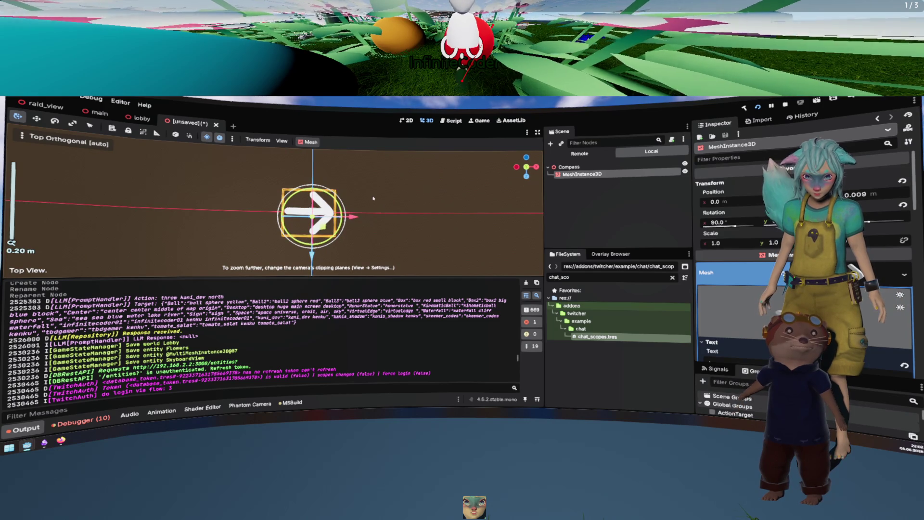
pyautogui.click(397, 198)
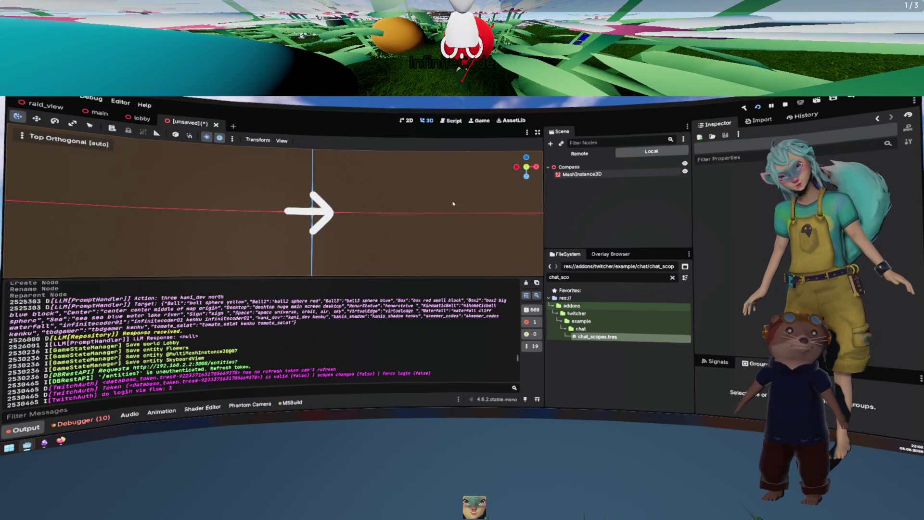
pyautogui.click(621, 174)
pyautogui.scroll(-5, 728, 243)
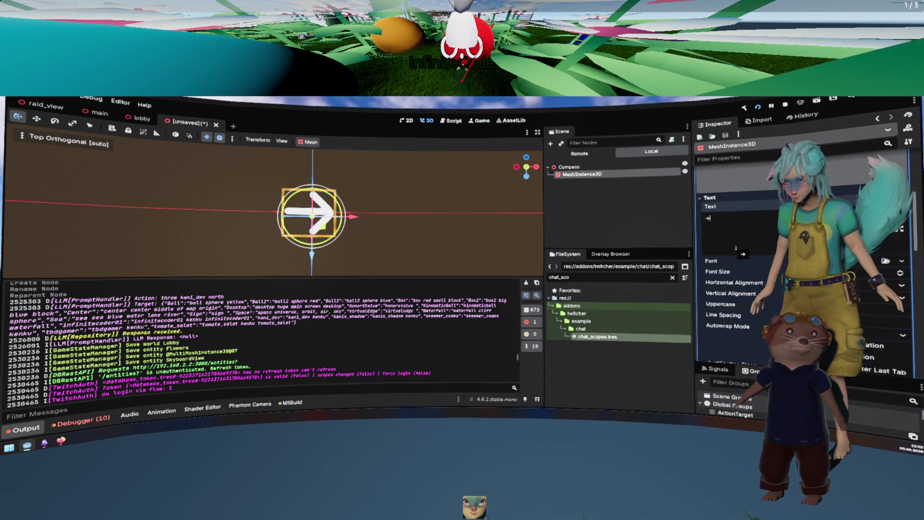
# Step: Try a larger Pixel Size on the arrow, then undo the change
pyautogui.scroll(-3, 736, 248)
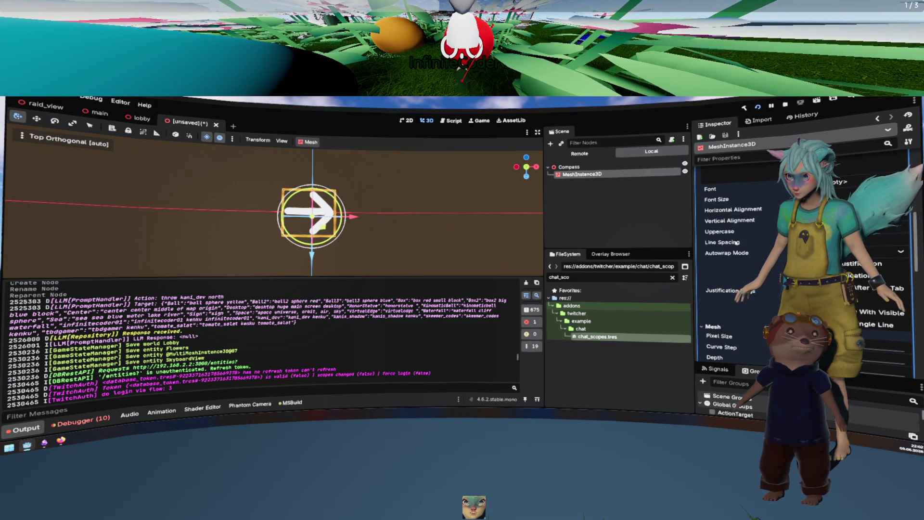
pyautogui.scroll(-1, 737, 244)
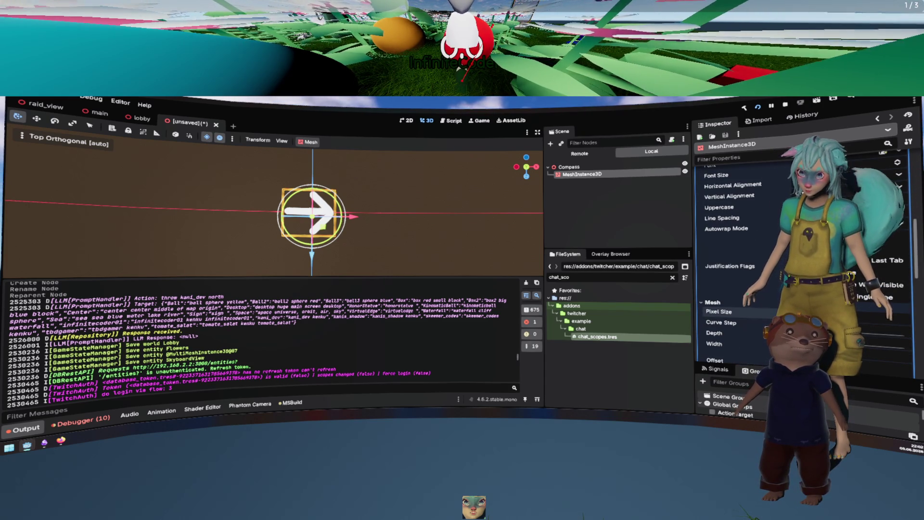
pyautogui.press('Return')
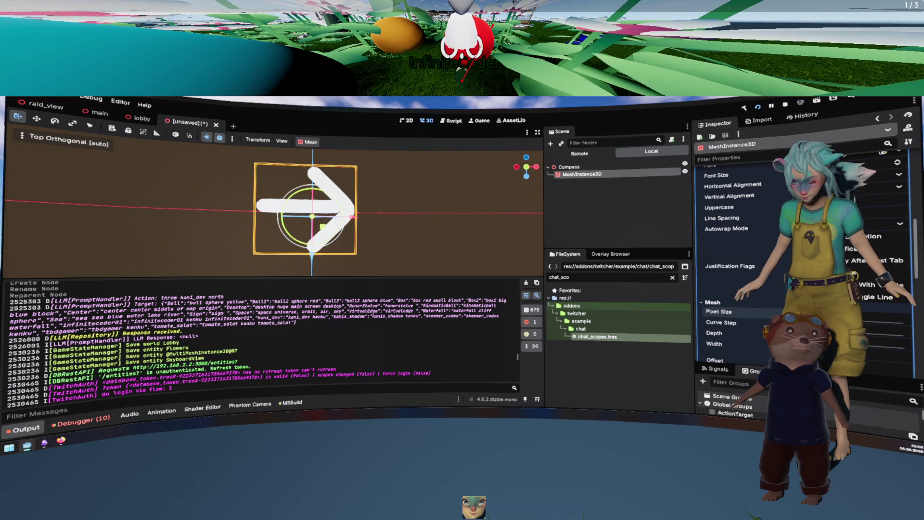
pyautogui.hotkey('ctrl', 'z')
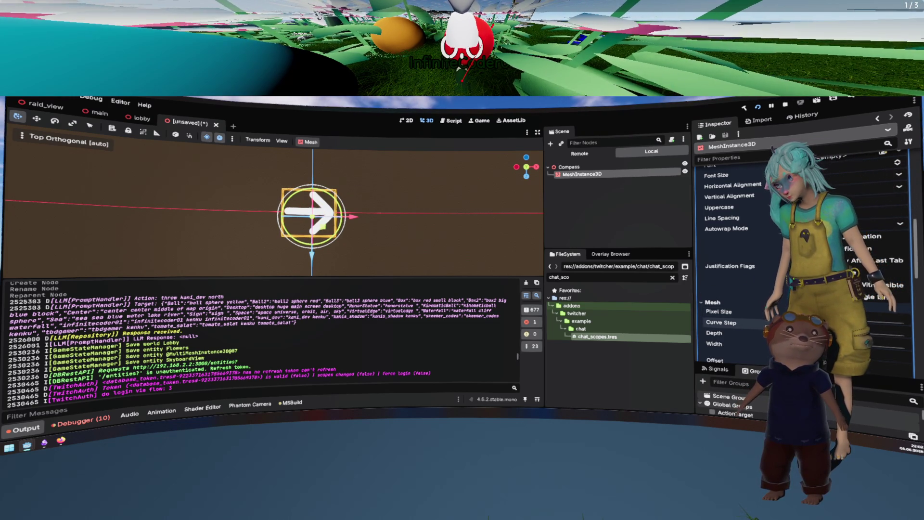
pyautogui.scroll(-2, 769, 317)
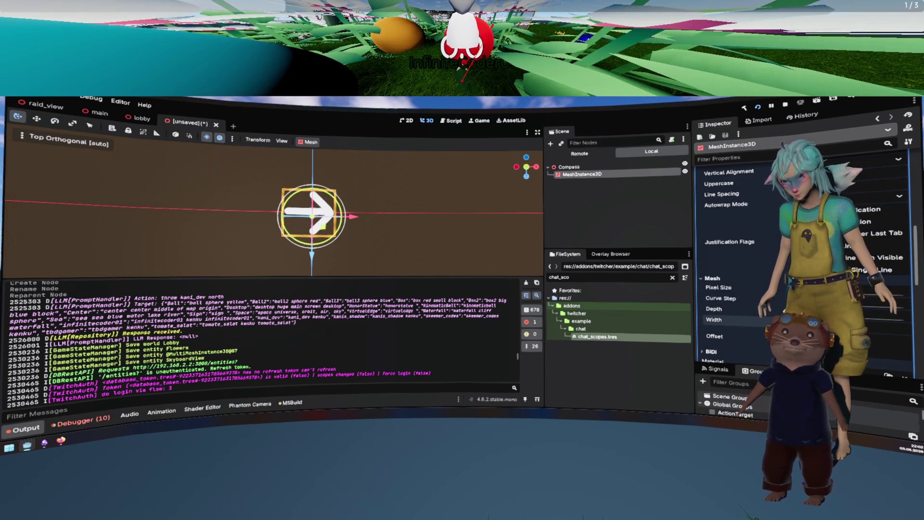
pyautogui.scroll(3, 433, 207)
# Step: Raise the arrow's text font size, then ease it back down somewhat
pyautogui.click(394, 200)
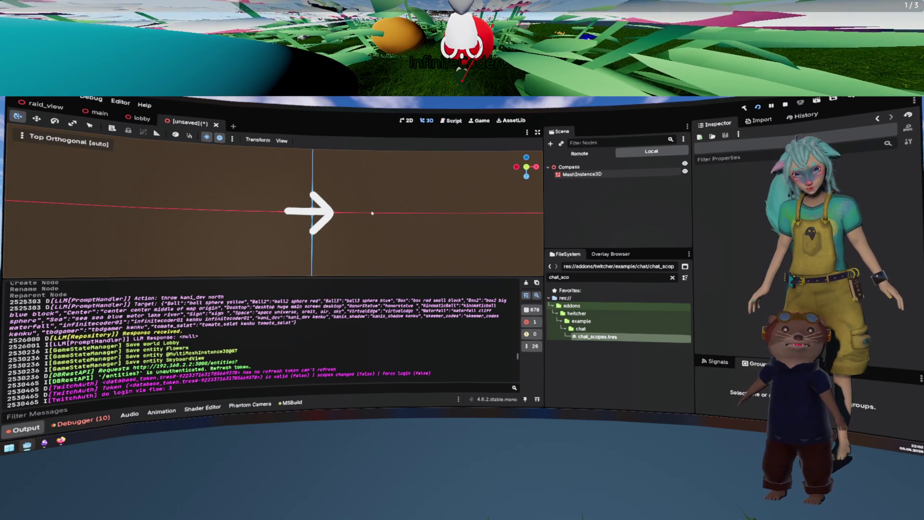
pyautogui.click(582, 174)
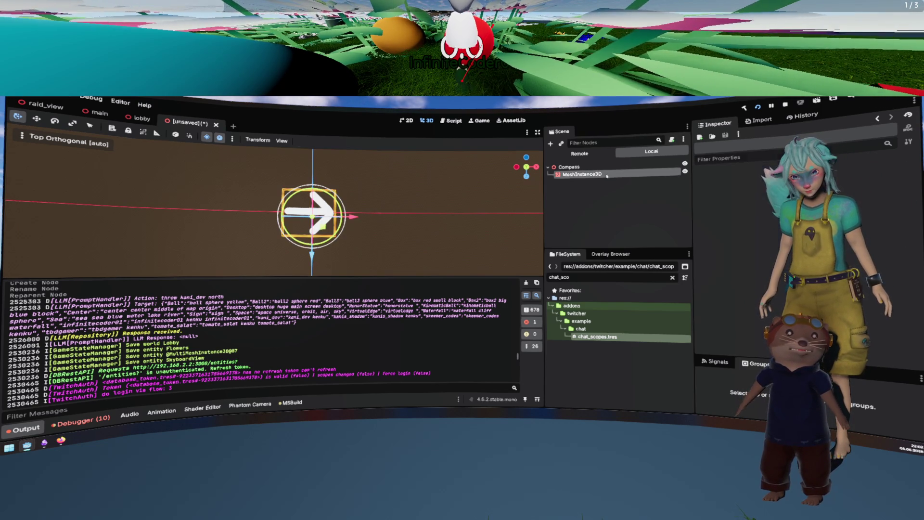
pyautogui.scroll(3, 763, 245)
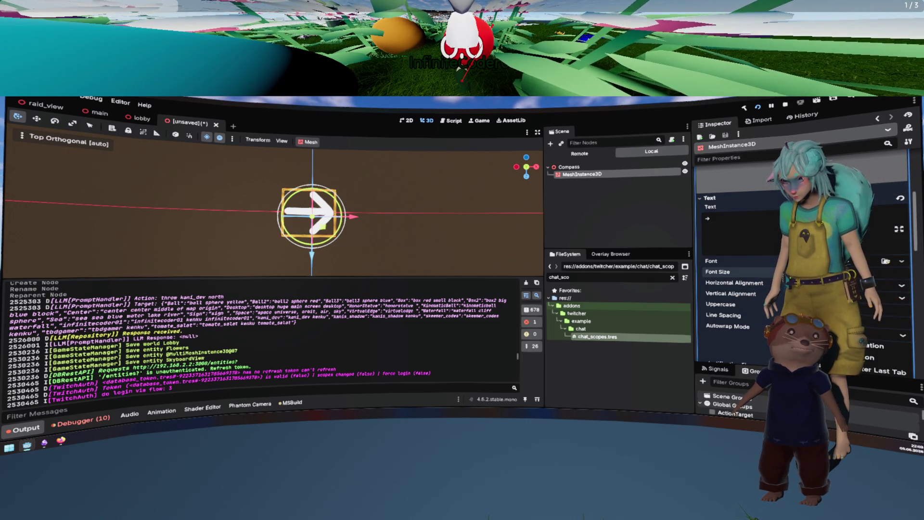
pyautogui.moveTo(770, 272); pyautogui.dragTo(786, 272)
pyautogui.scroll(-4, 454, 221)
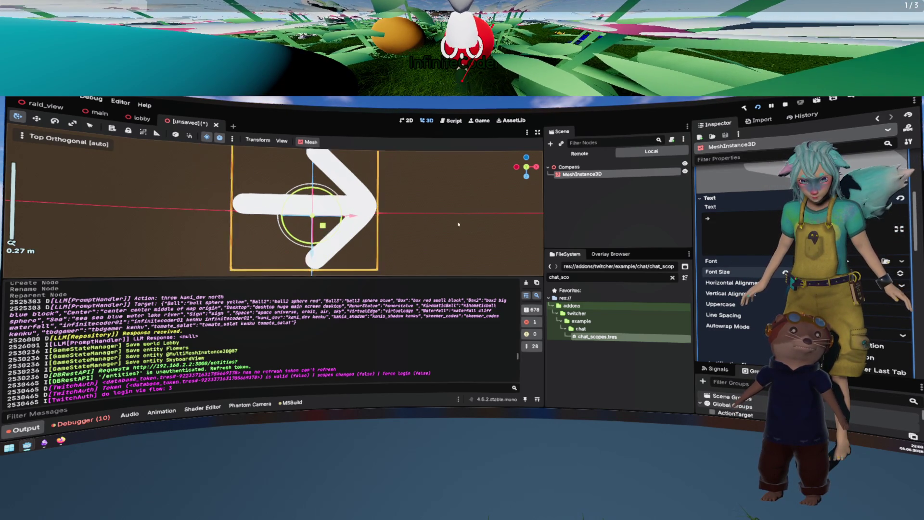
pyautogui.scroll(4, 455, 221)
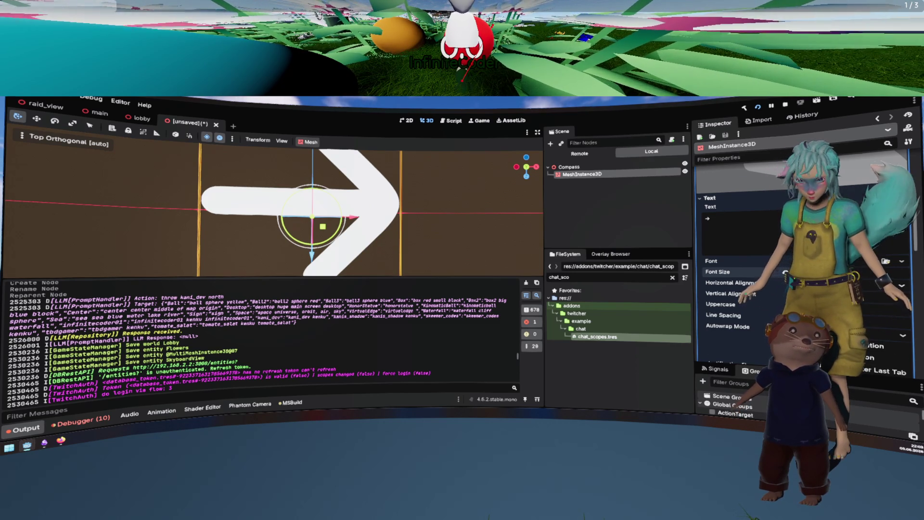
pyautogui.moveTo(786, 272); pyautogui.dragTo(775, 272)
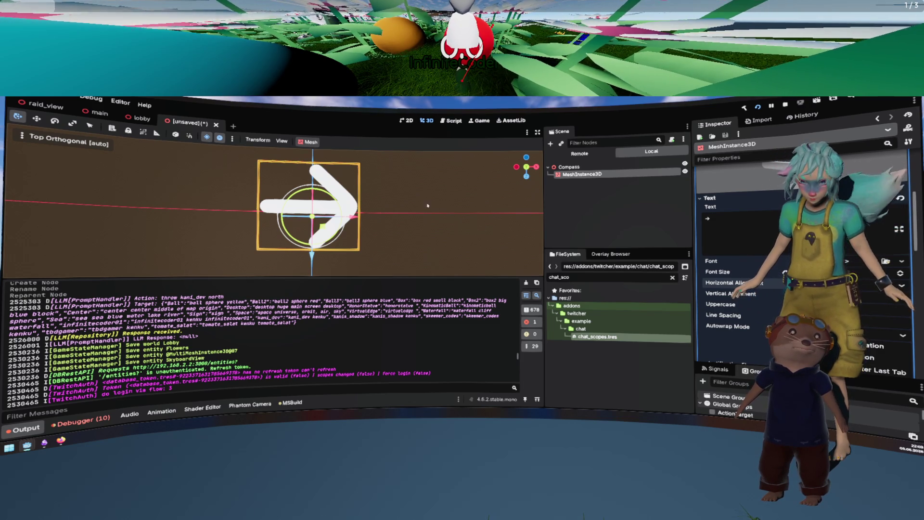
# Step: Shift the arrow mesh further along Z to about 0.012 and deselect it
pyautogui.click(334, 198)
pyautogui.click(584, 175)
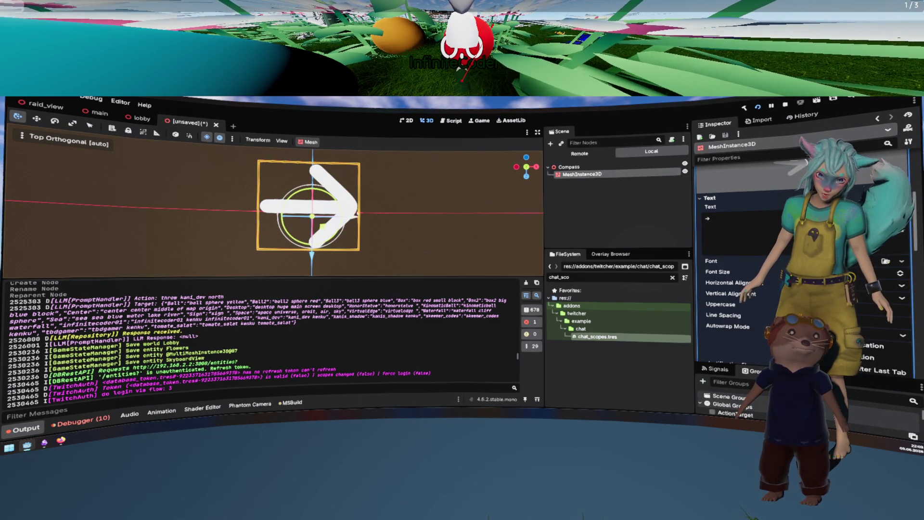
pyautogui.scroll(-1, 313, 241)
pyautogui.moveTo(312, 255); pyautogui.dragTo(312, 261)
pyautogui.click(419, 229)
# Step: Expand the arrow MeshInstance3D's StandardMaterial3D and set Albedo > Texture to a new GradientTexture1D
pyautogui.moveTo(419, 229)
pyautogui.mouseDown()
pyautogui.moveTo(407, 200)
pyautogui.moveTo(413, 191)
pyautogui.mouseUp()
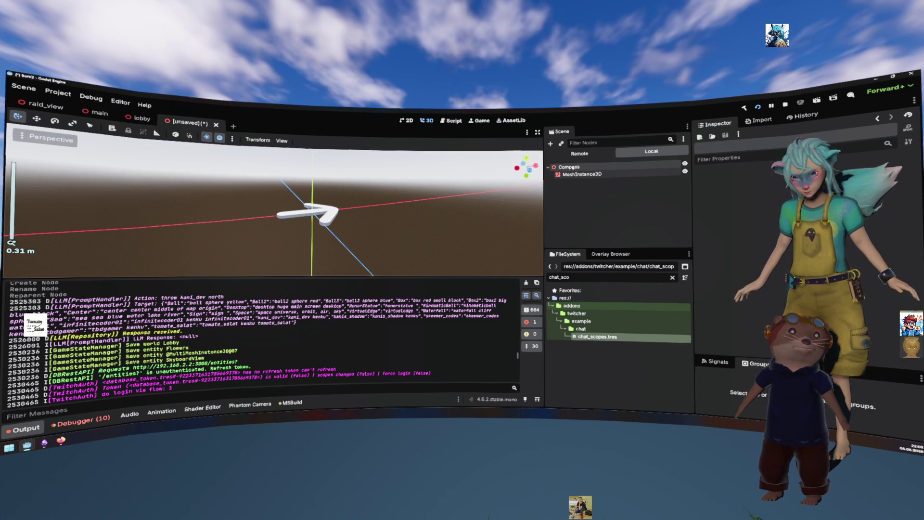
pyautogui.click(582, 174)
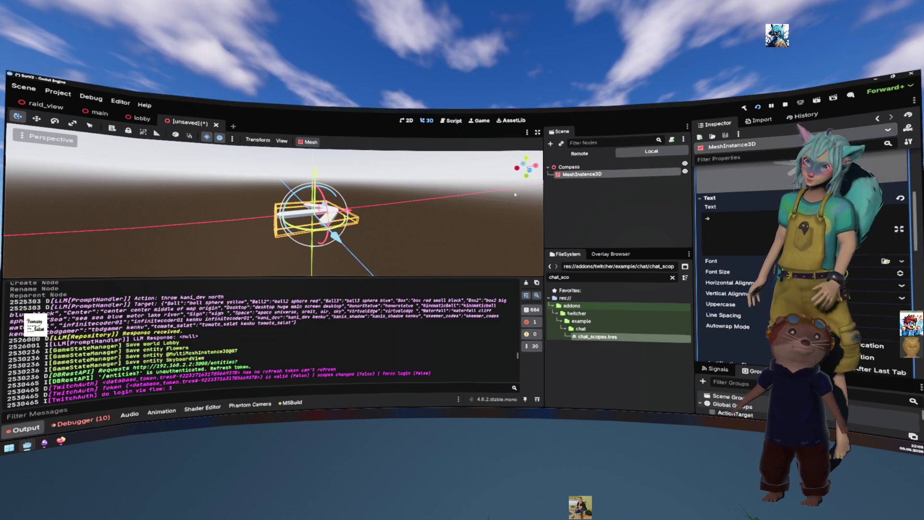
pyautogui.scroll(-5, 753, 262)
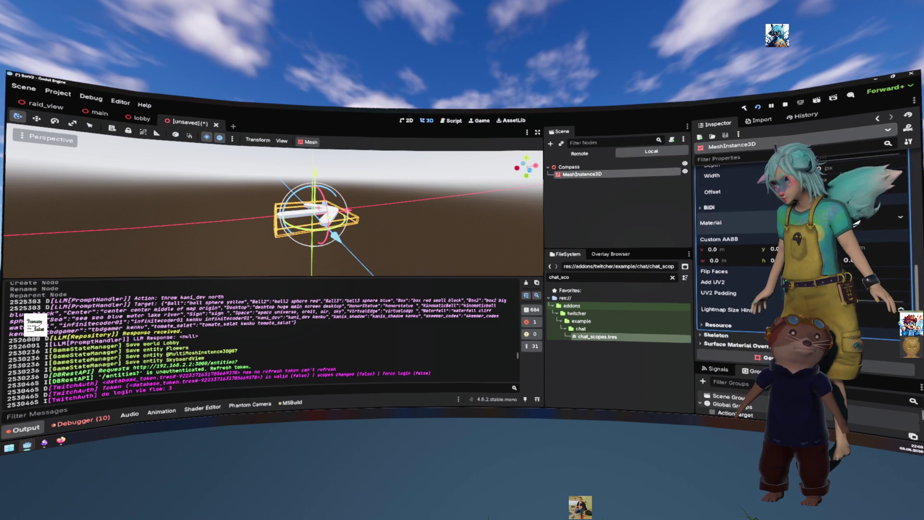
pyautogui.click(853, 219)
pyautogui.scroll(-3, 716, 222)
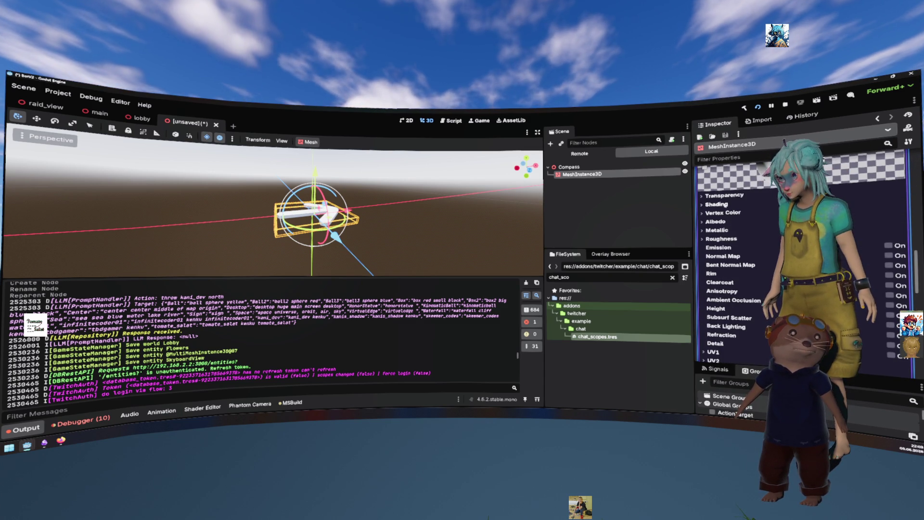
pyautogui.scroll(-2, 878, 251)
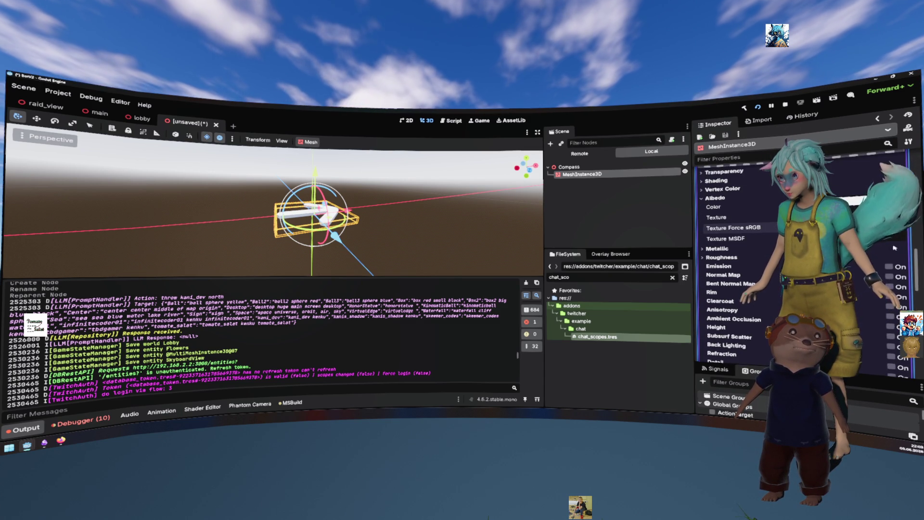
pyautogui.scroll(2, 867, 251)
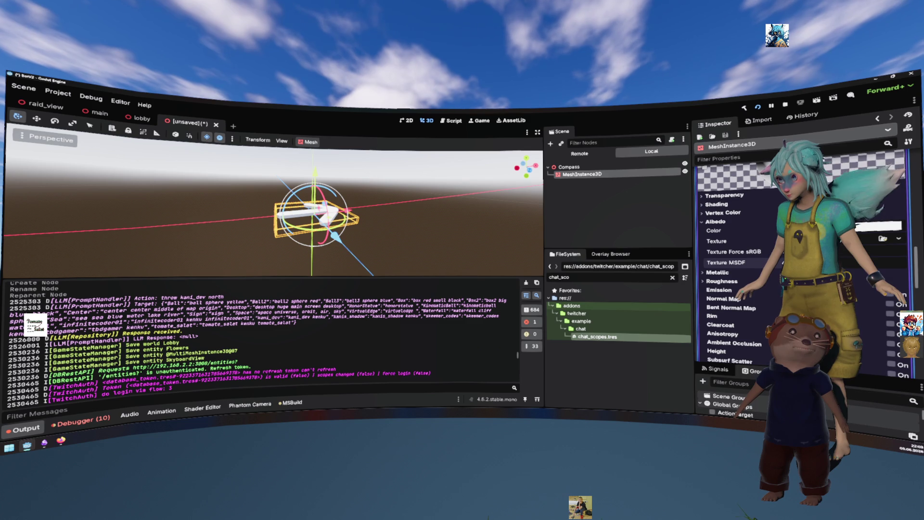
pyautogui.click(892, 250)
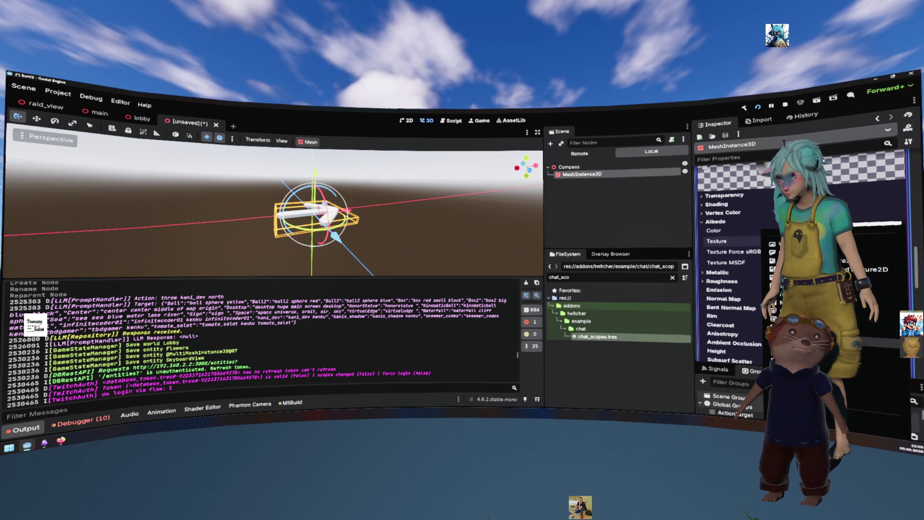
pyautogui.click(819, 294)
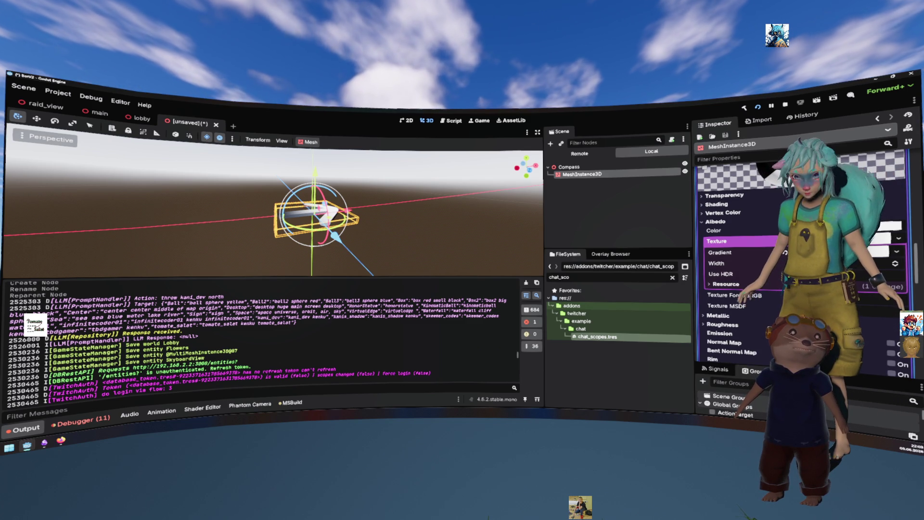
# Step: Frame the arrow mesh and change the gradient's end stop colour from pink to black
pyautogui.press('f')
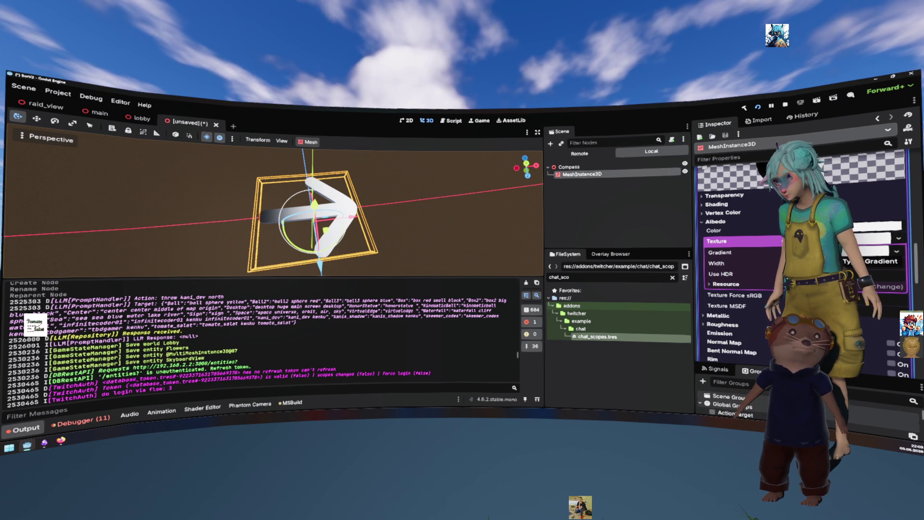
pyautogui.click(720, 252)
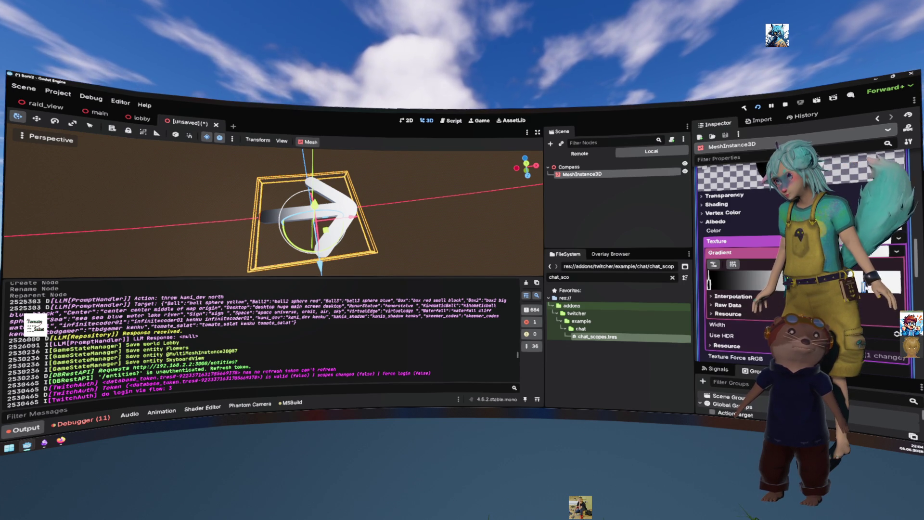
pyautogui.doubleClick(864, 286)
pyautogui.moveTo(841, 159); pyautogui.dragTo(840, 147)
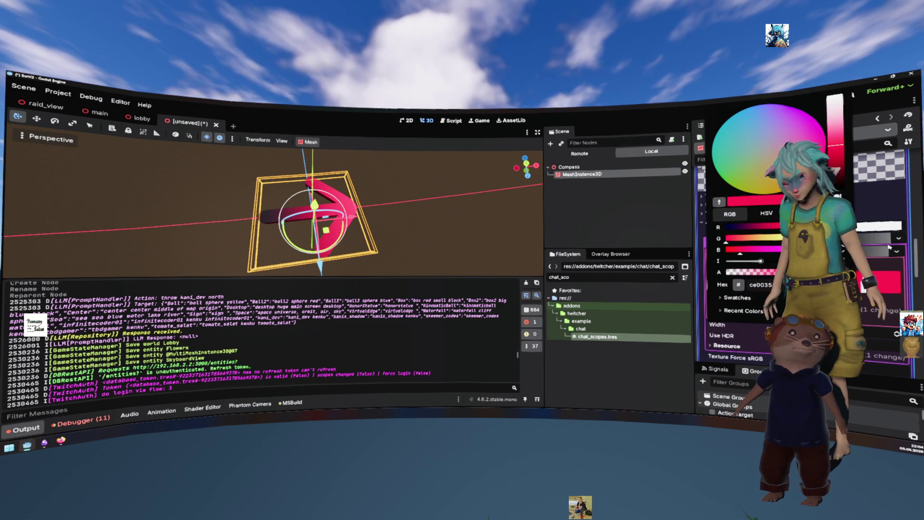
pyautogui.moveTo(840, 146)
pyautogui.mouseDown()
pyautogui.moveTo(840, 189)
pyautogui.moveTo(840, 96)
pyautogui.mouseUp()
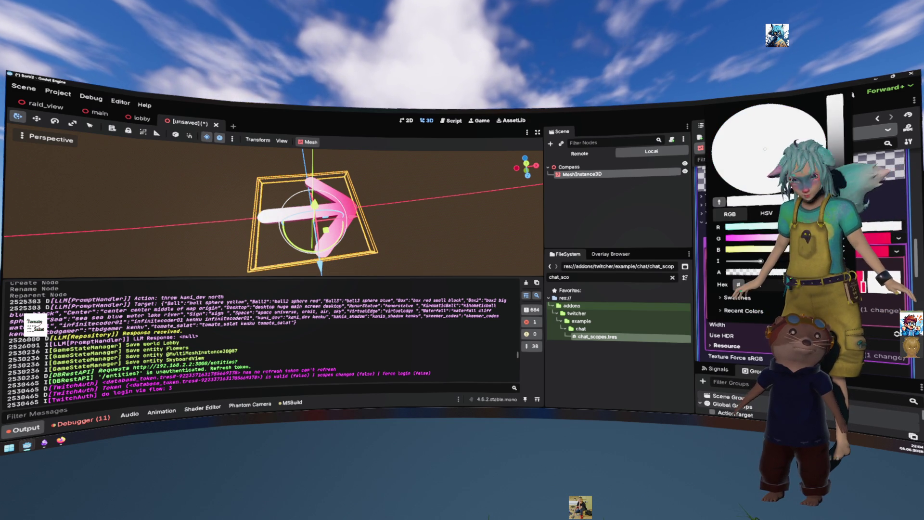
pyautogui.press('Escape')
# Step: Set the gradient interpolation to Constant and make another stop colour grey
pyautogui.click(741, 297)
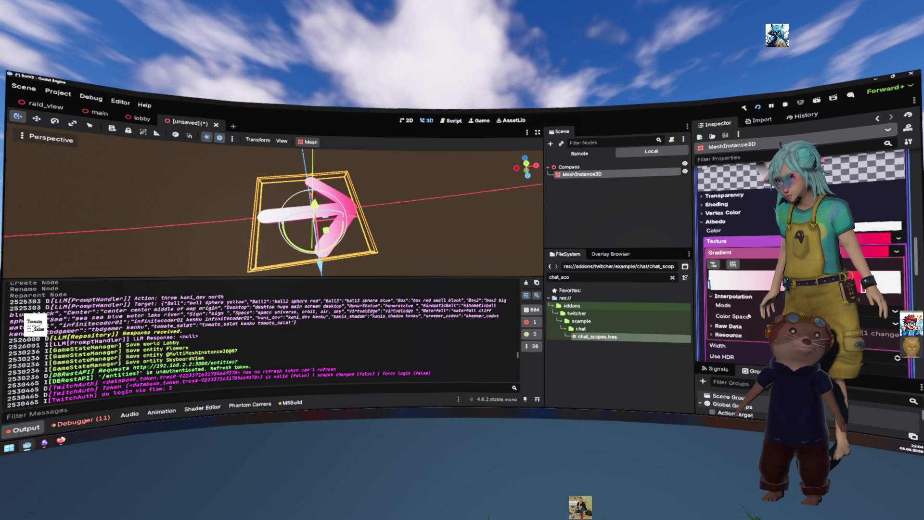
pyautogui.click(886, 306)
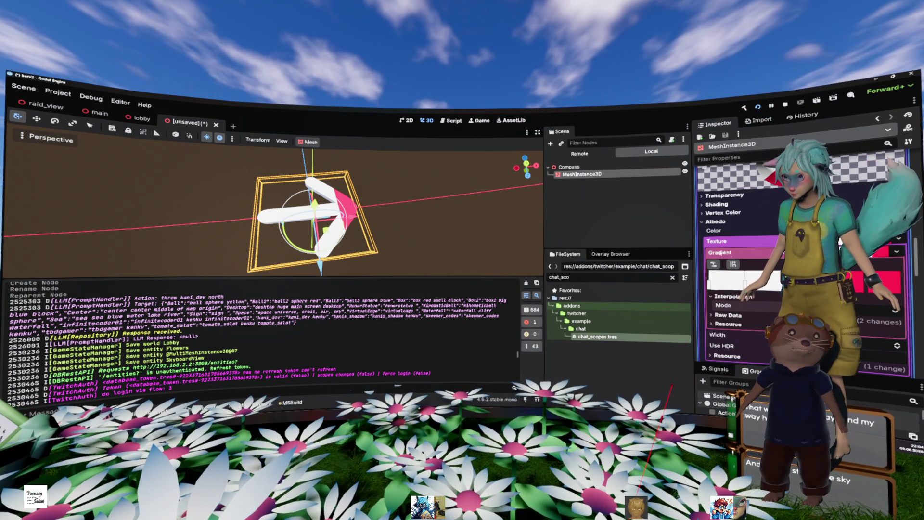
pyautogui.doubleClick(744, 282)
pyautogui.moveTo(835, 101); pyautogui.dragTo(835, 193)
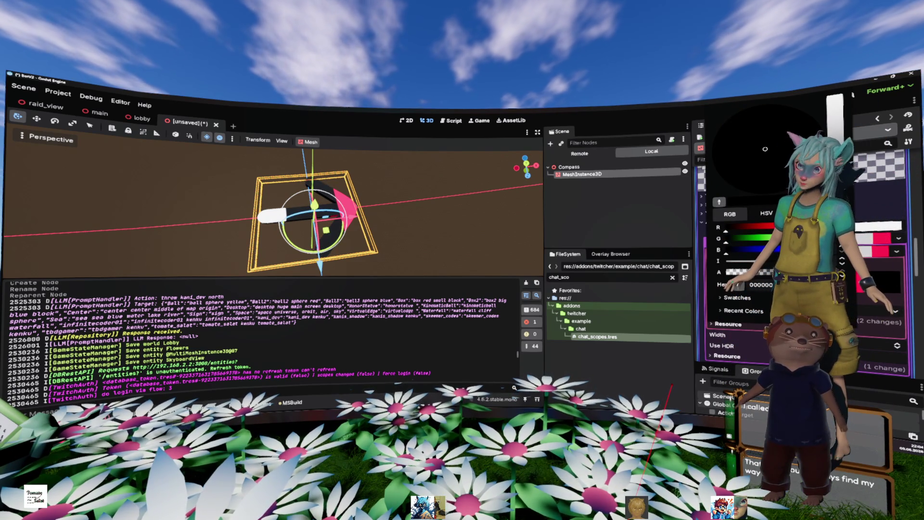
pyautogui.moveTo(836, 192)
pyautogui.mouseDown()
pyautogui.moveTo(835, 126)
pyautogui.moveTo(835, 165)
pyautogui.mouseUp()
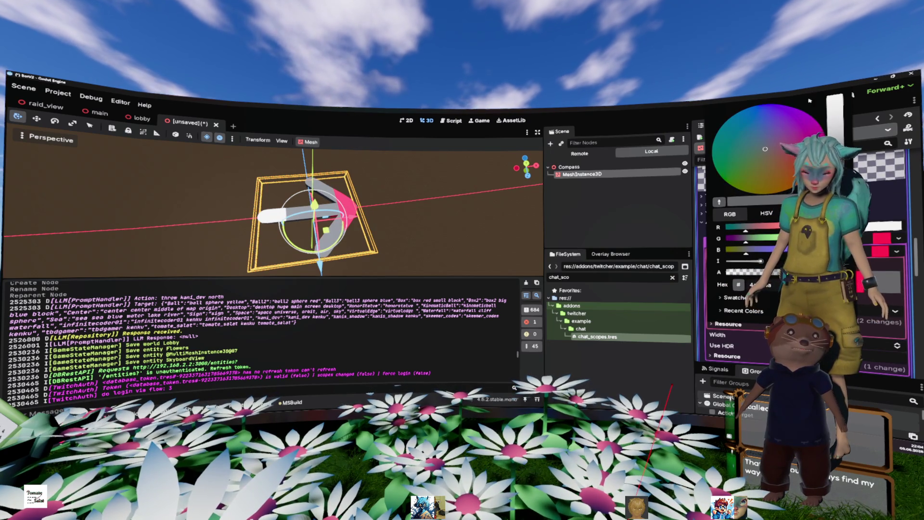
pyautogui.press('Escape')
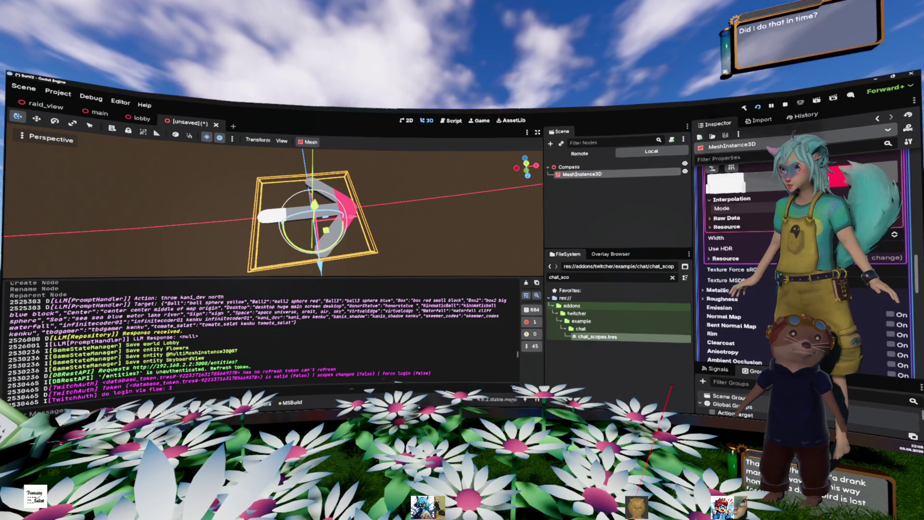
# Step: Replace the needle's slash text with a '-' dash
pyautogui.scroll(10, 731, 265)
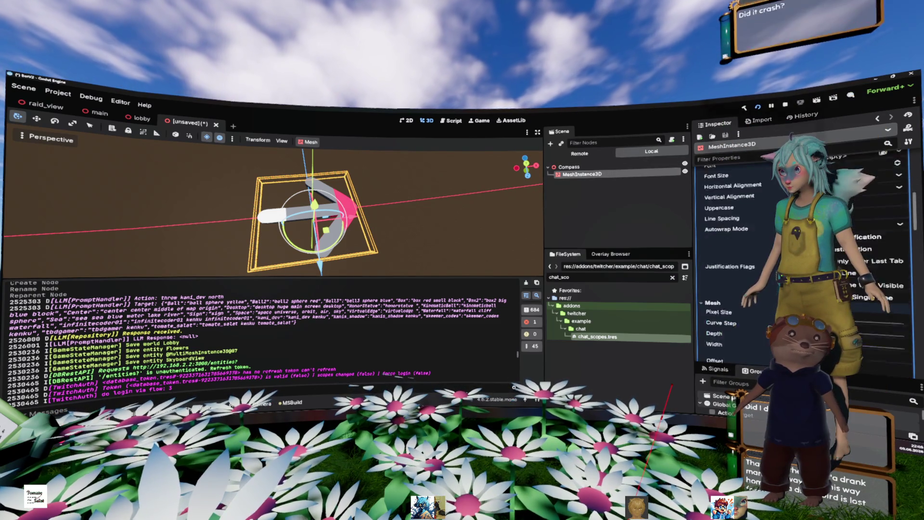
pyautogui.write('/')
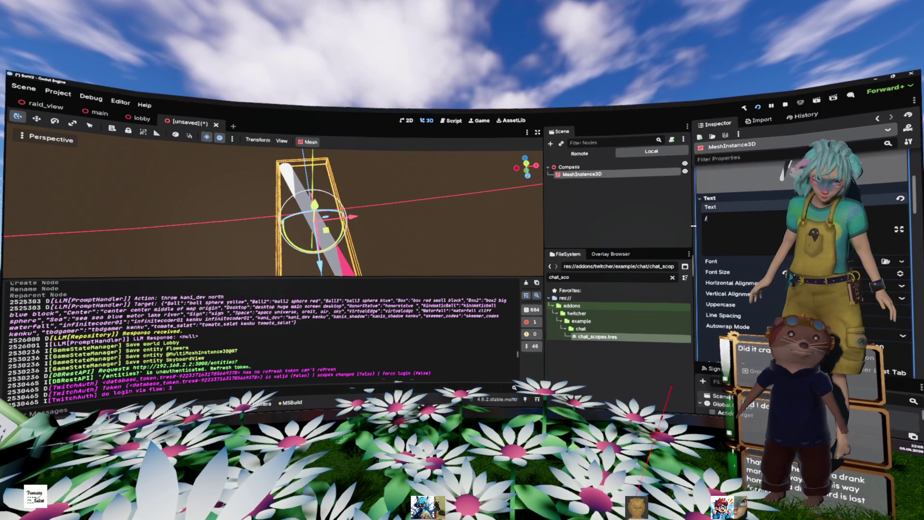
pyautogui.press('BackSpace')
pyautogui.write('-')
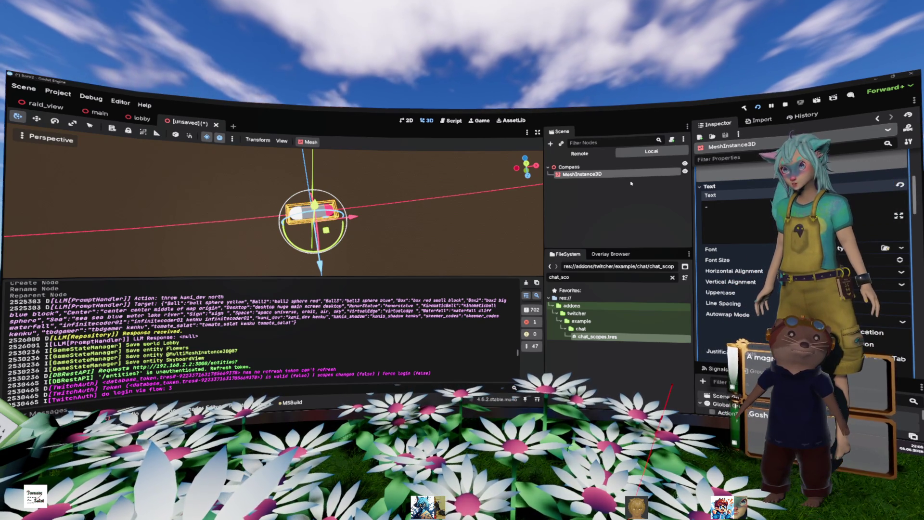
# Step: Check the gradient's Raw Data stop offsets, then deselect the mesh and orbit lower
pyautogui.scroll(-10, 737, 265)
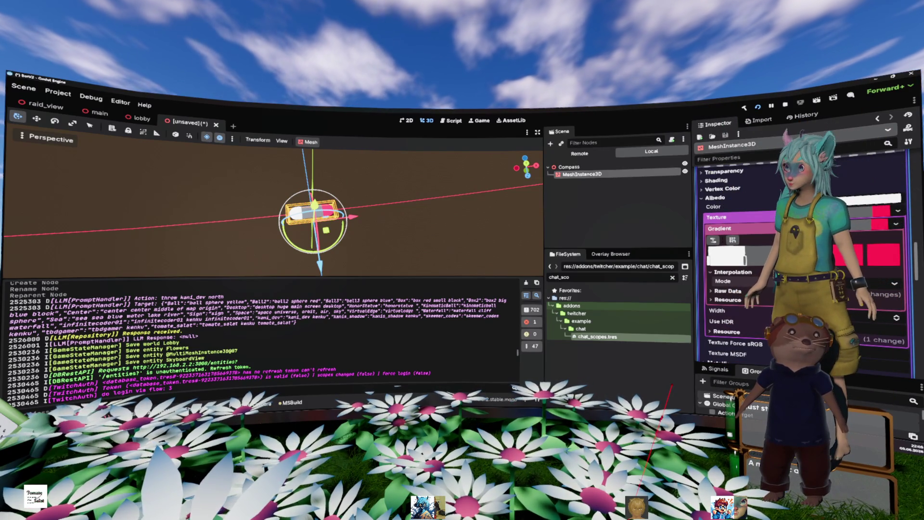
pyautogui.click(746, 274)
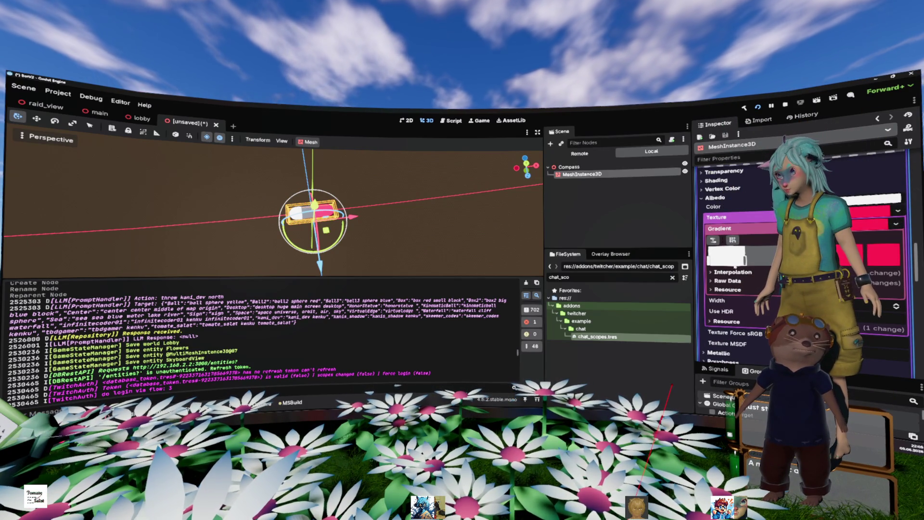
pyautogui.click(750, 264)
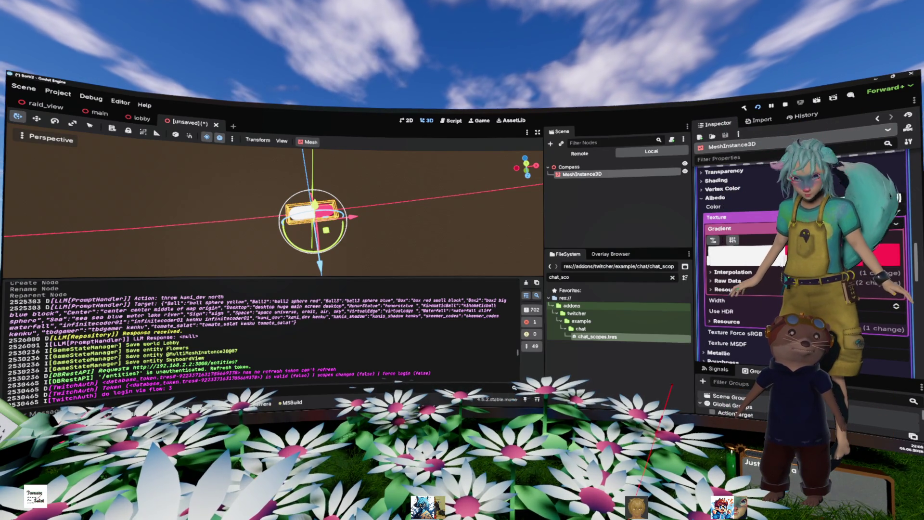
pyautogui.click(728, 280)
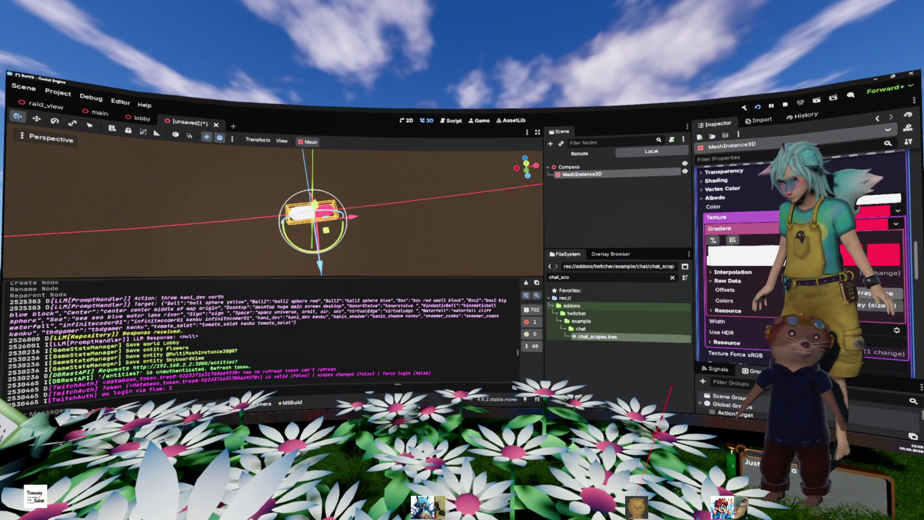
pyautogui.click(725, 290)
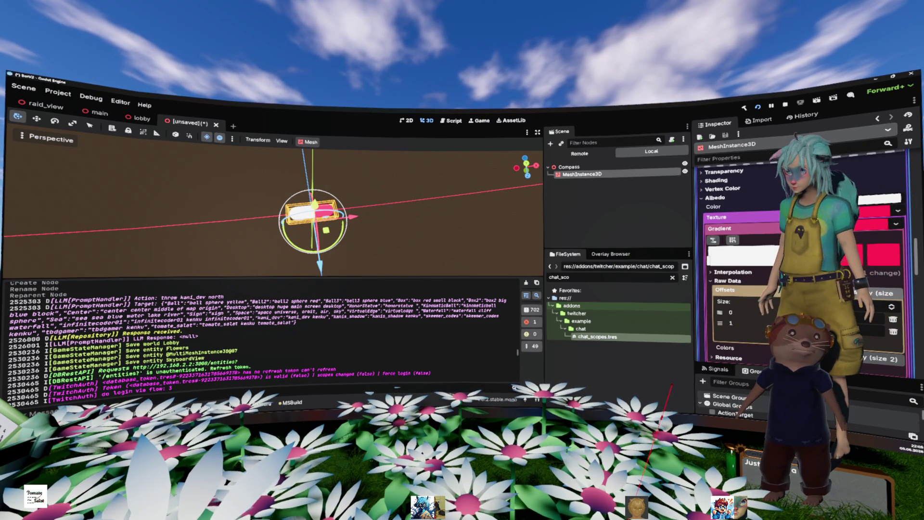
pyautogui.scroll(-5, 379, 193)
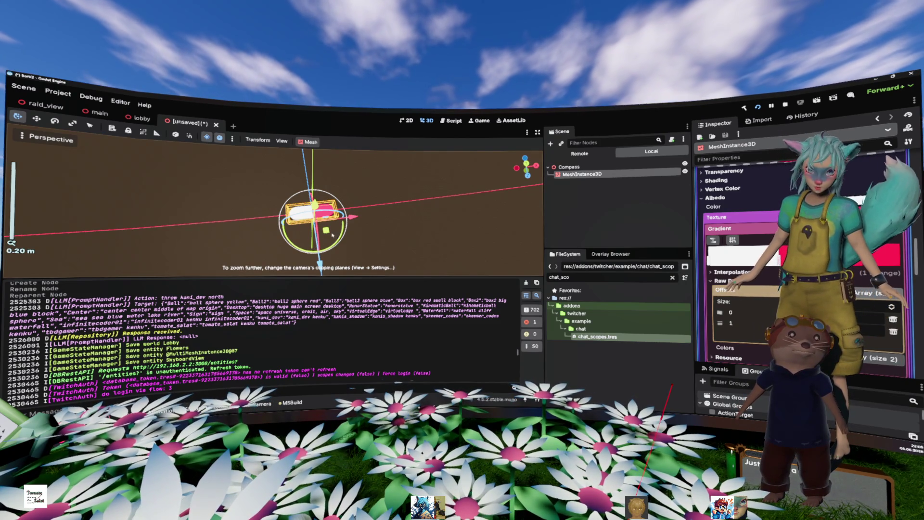
pyautogui.click(379, 193)
pyautogui.moveTo(379, 193)
pyautogui.mouseDown()
pyautogui.moveTo(394, 275)
pyautogui.moveTo(377, 207)
pyautogui.moveTo(286, 223)
pyautogui.moveTo(296, 202)
pyautogui.moveTo(308, 212)
pyautogui.mouseUp()
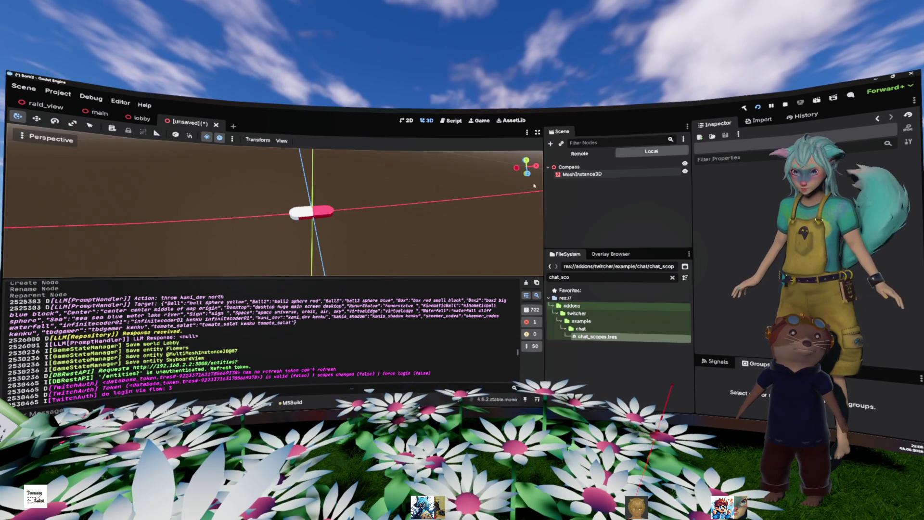
# Step: Swap the text mesh for a box, trying width 0.1 before restoring 1.0
pyautogui.click(311, 212)
pyautogui.scroll(10, 891, 232)
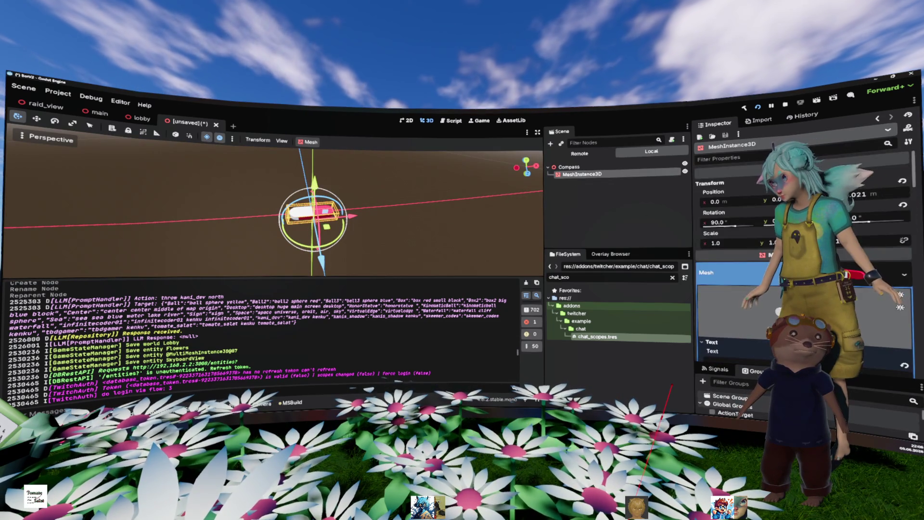
pyautogui.click(906, 192)
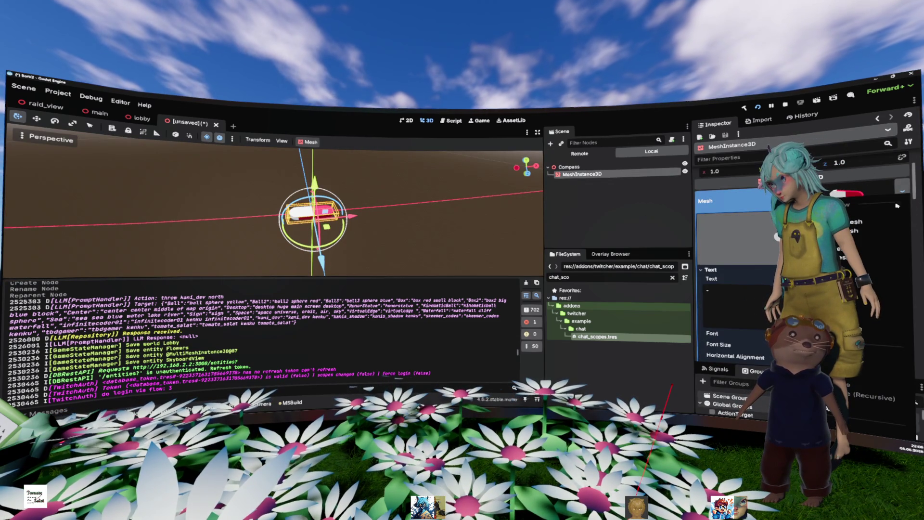
pyautogui.click(871, 243)
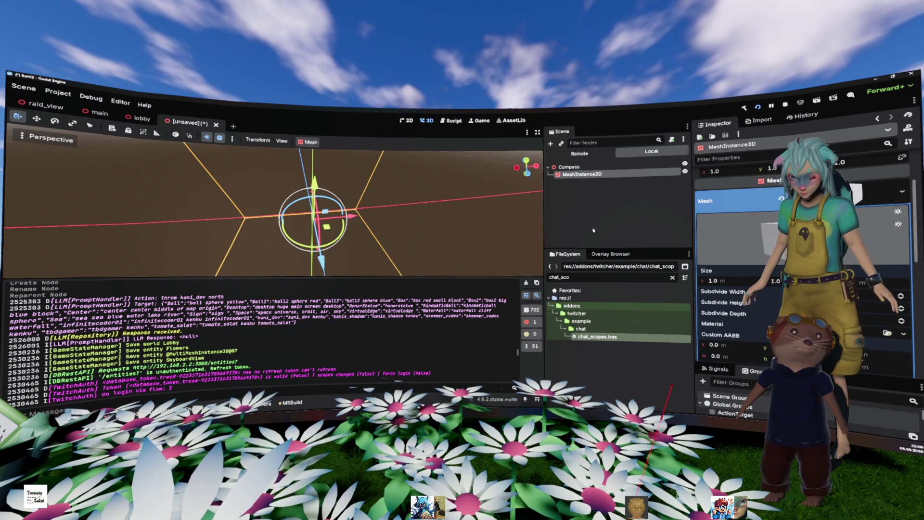
pyautogui.scroll(2, 353, 212)
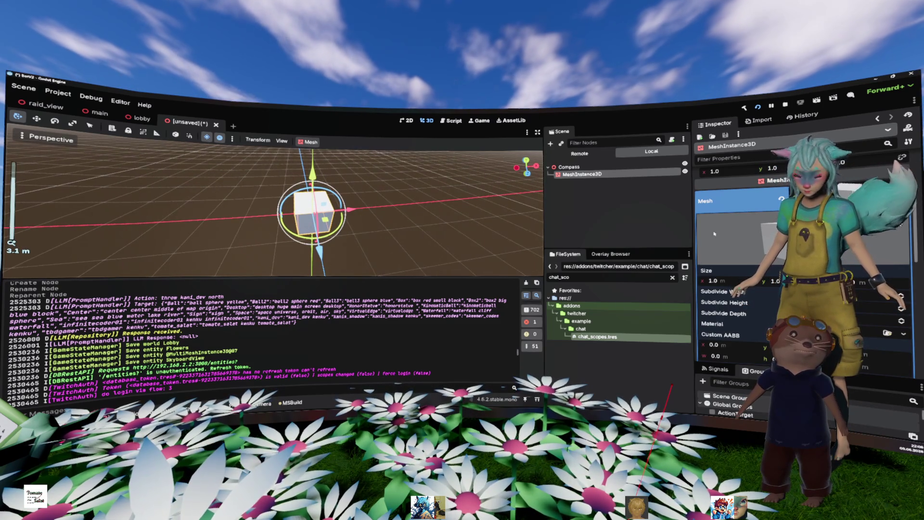
pyautogui.click(713, 281)
pyautogui.write('0.1')
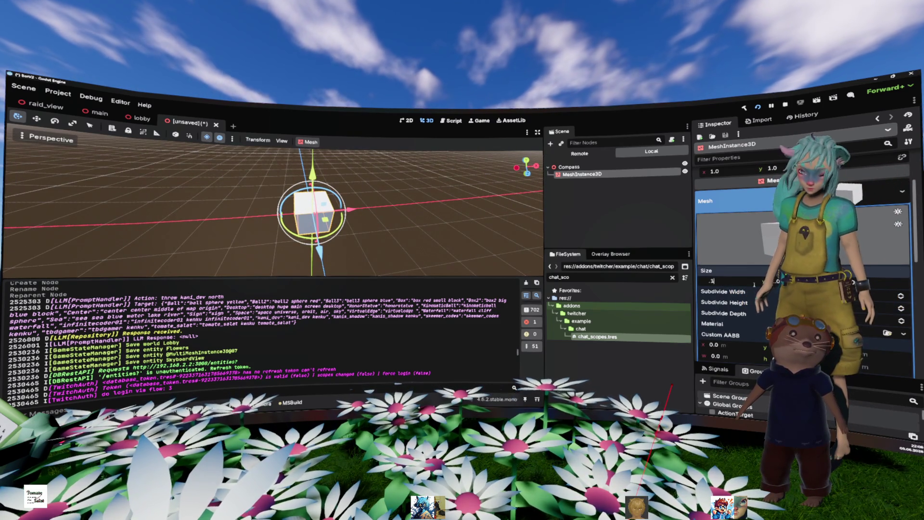
pyautogui.press('Return')
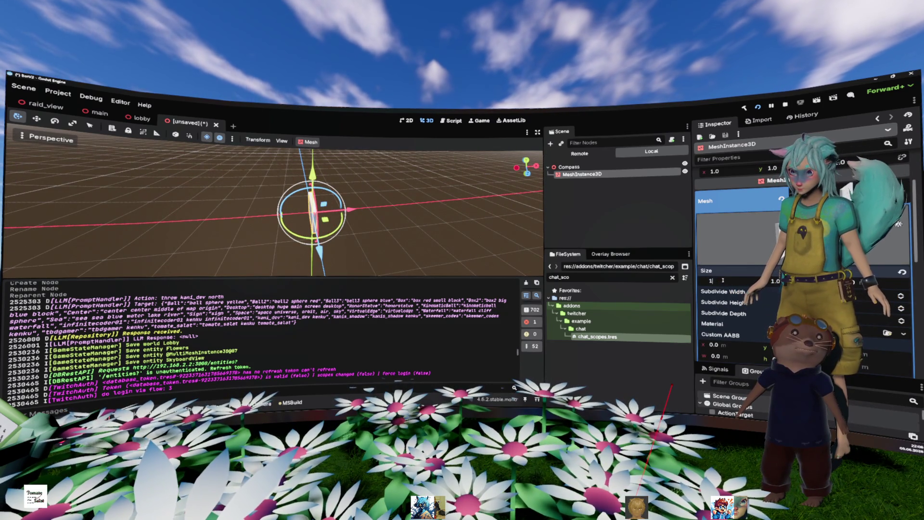
pyautogui.press('Return')
pyautogui.press('Return')
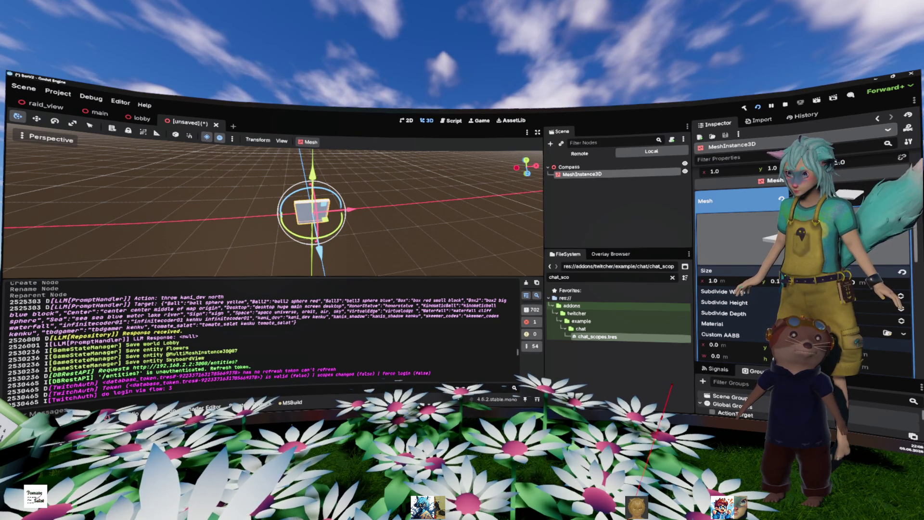
pyautogui.scroll(-5, 858, 230)
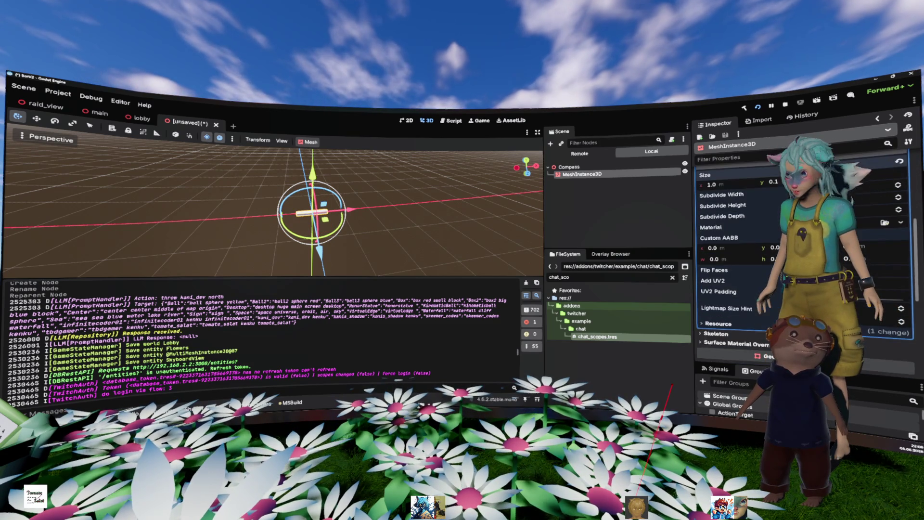
# Step: Add a colour stop to the box material's albedo gradient
pyautogui.click(857, 230)
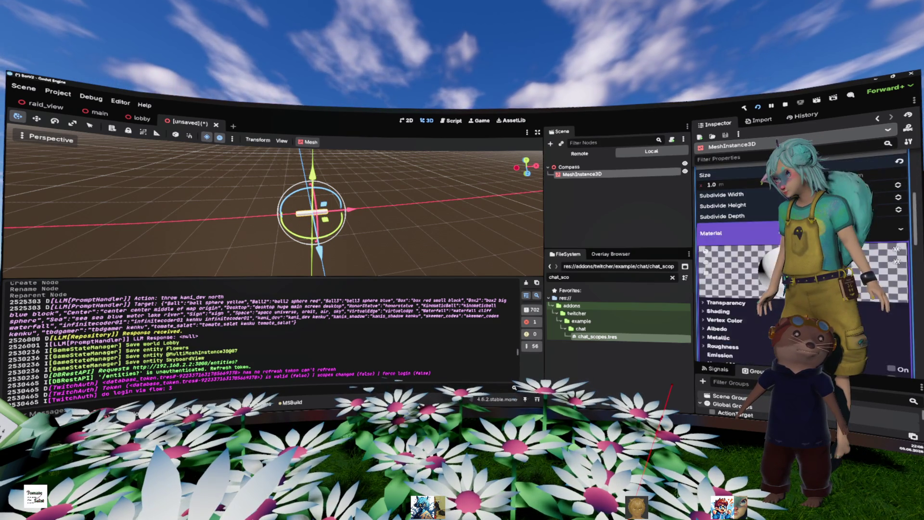
pyautogui.scroll(-3, 857, 230)
pyautogui.click(898, 222)
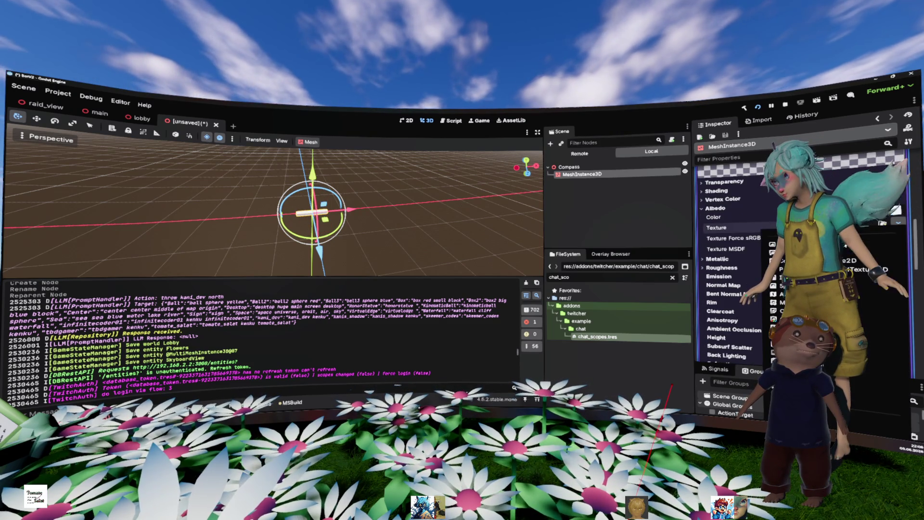
pyautogui.press('Escape')
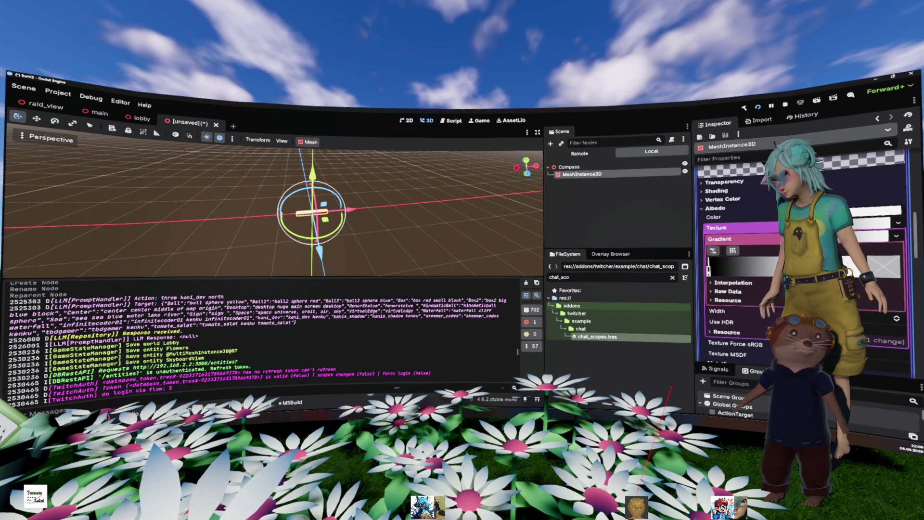
pyautogui.click(864, 273)
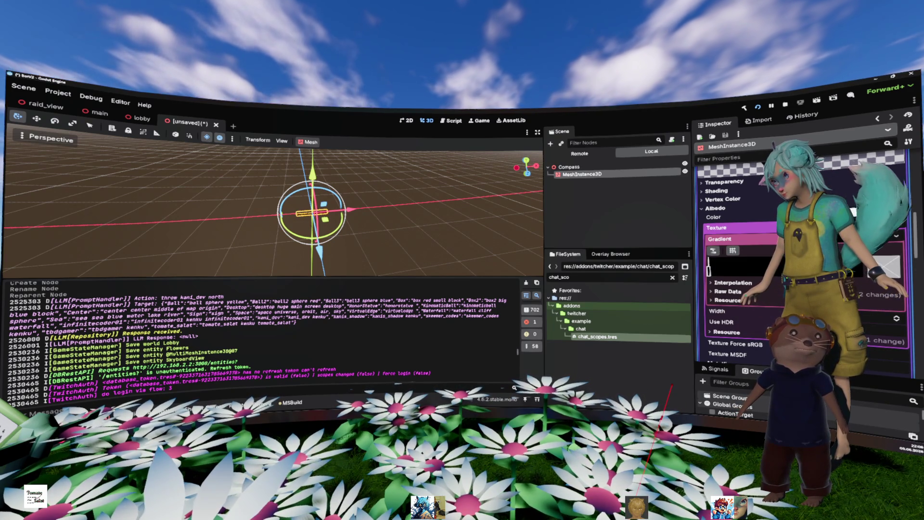
pyautogui.click(751, 283)
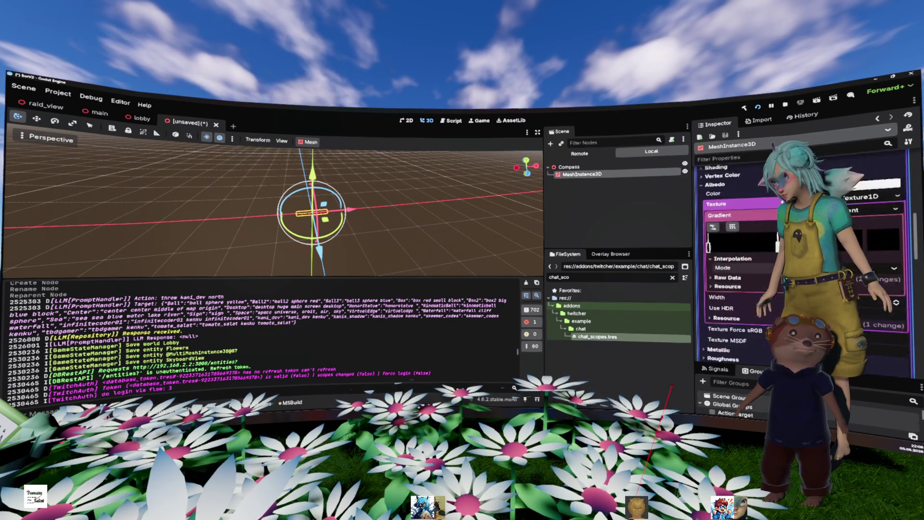
# Step: Set the gradient stop colour to red and view the bar from a low angle
pyautogui.click(869, 272)
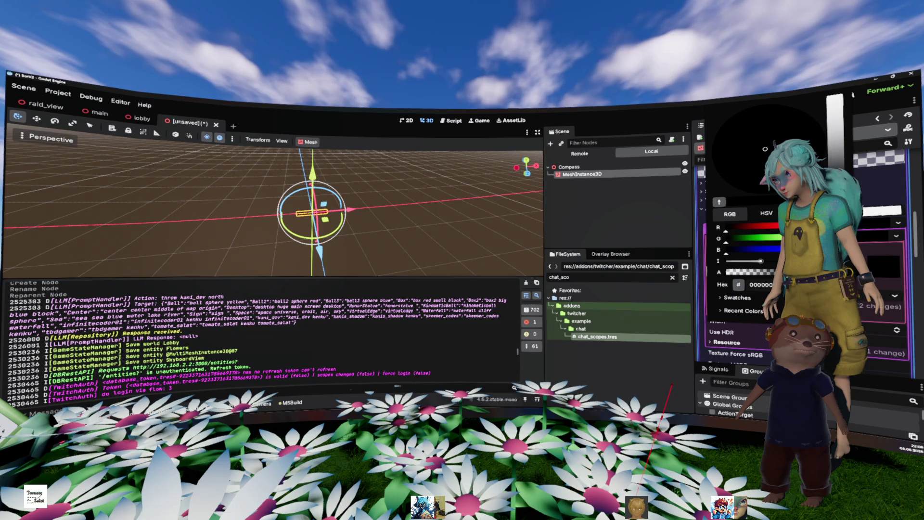
pyautogui.click(835, 132)
pyautogui.click(839, 164)
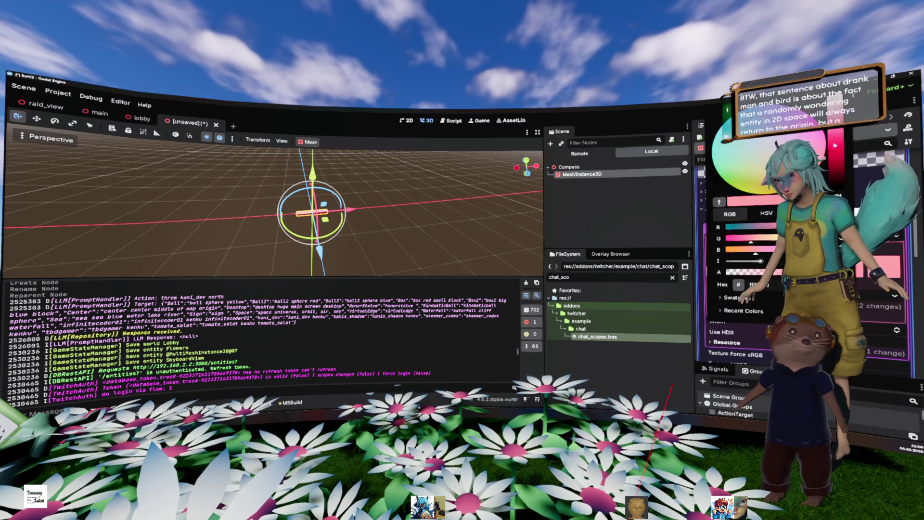
pyautogui.click(842, 150)
pyautogui.click(884, 256)
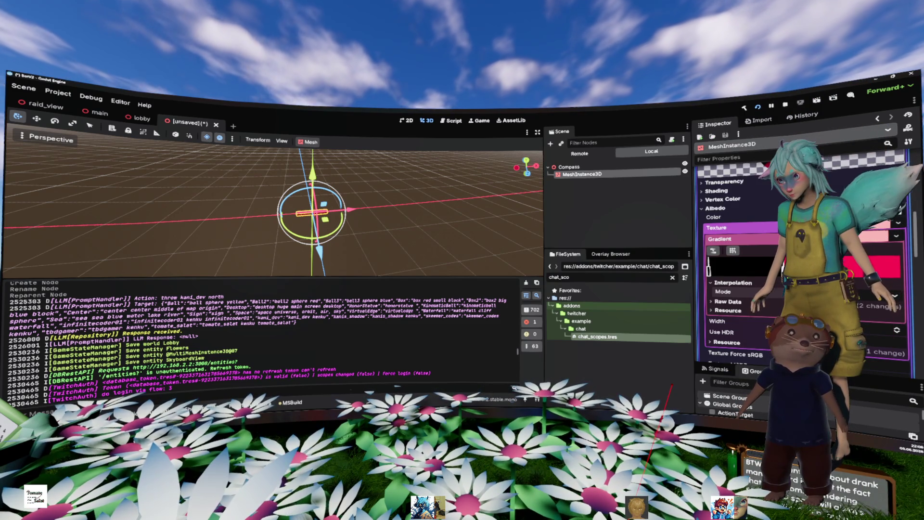
pyautogui.click(887, 258)
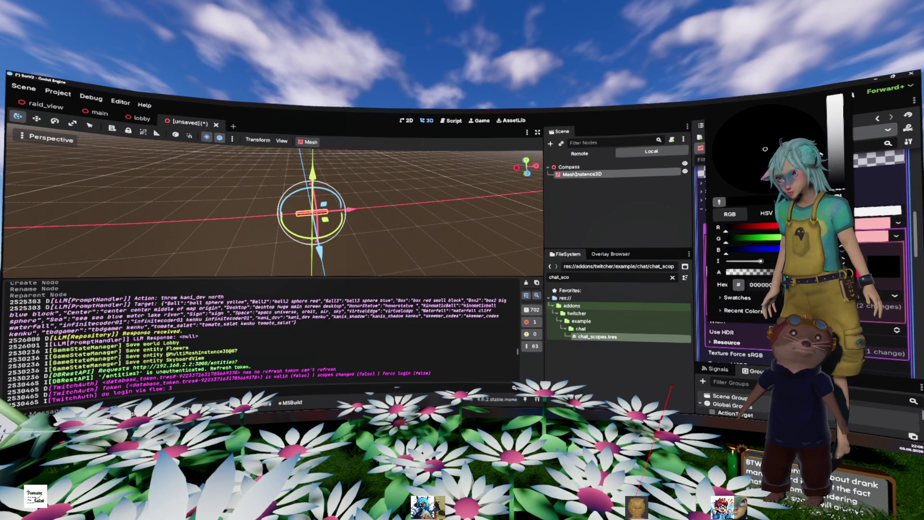
pyautogui.click(299, 202)
pyautogui.moveTo(299, 203)
pyautogui.mouseDown()
pyautogui.moveTo(303, 161)
pyautogui.moveTo(321, 212)
pyautogui.mouseUp()
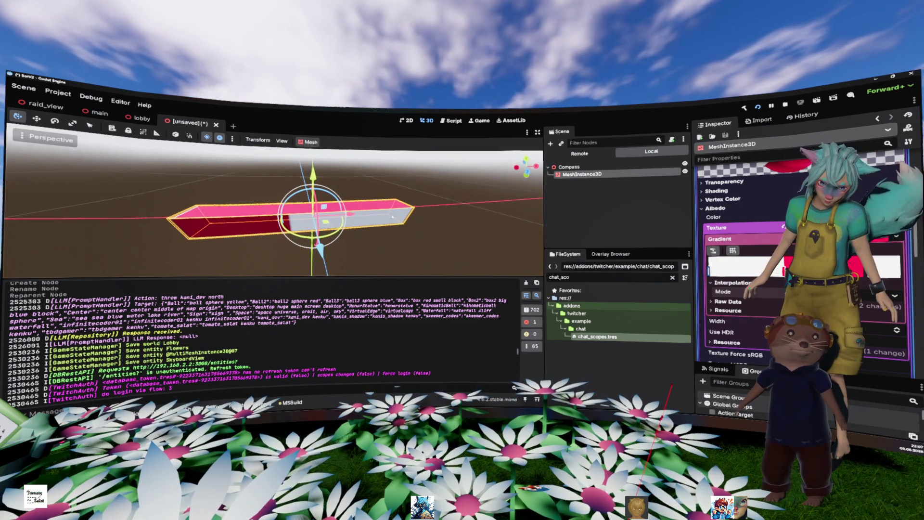
# Step: Duplicate the needle as MeshInstance3D2 and set the mesh x size to 0.5
pyautogui.hotkey('ctrl', 'd')
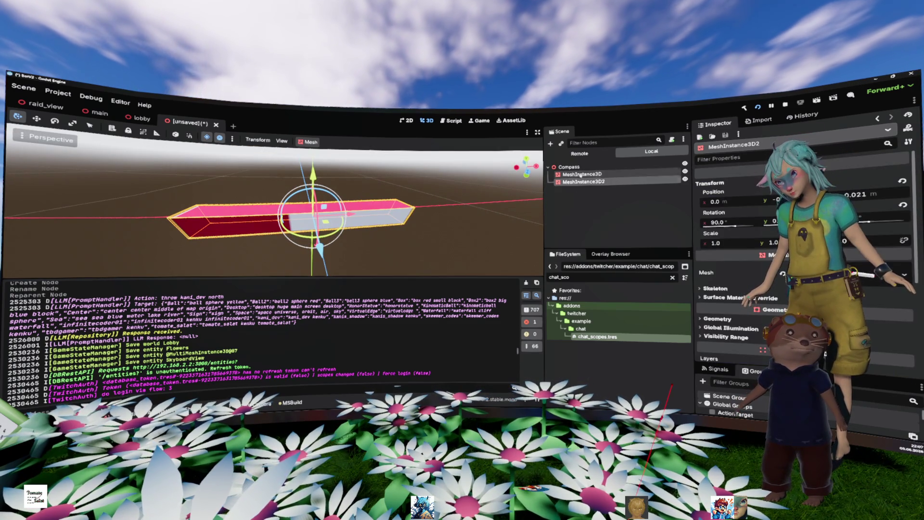
pyautogui.scroll(10, 751, 233)
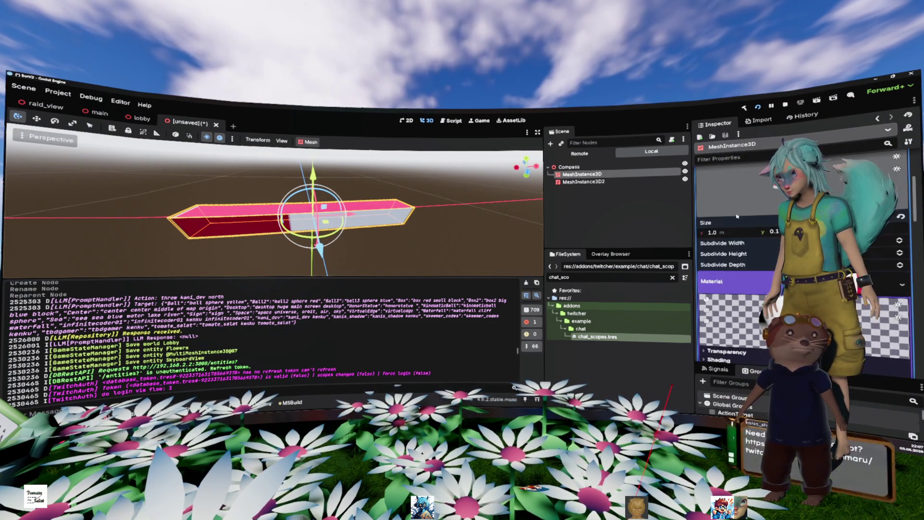
pyautogui.scroll(-5, 750, 233)
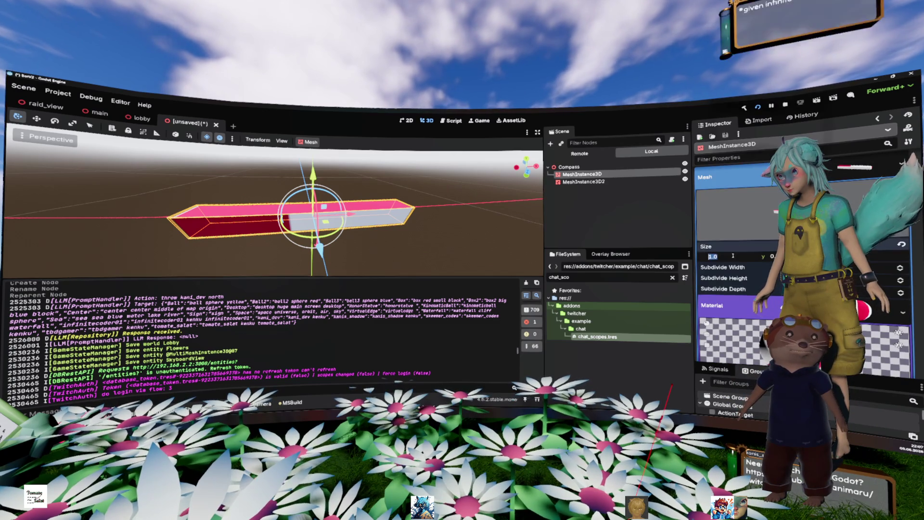
pyautogui.click(722, 257)
pyautogui.write('0.5')
pyautogui.press('Return')
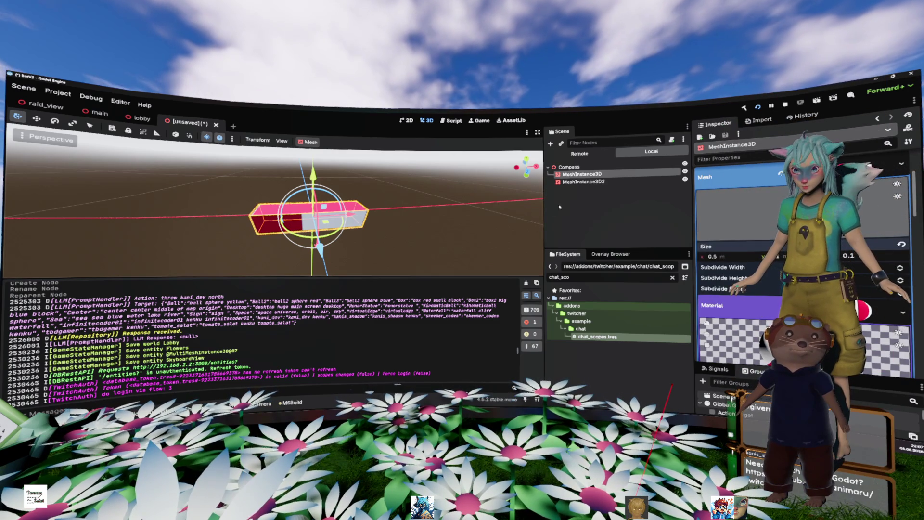
# Step: Move MeshInstance3D2 to x position 0.25
pyautogui.click(674, 182)
pyautogui.scroll(-2, 732, 212)
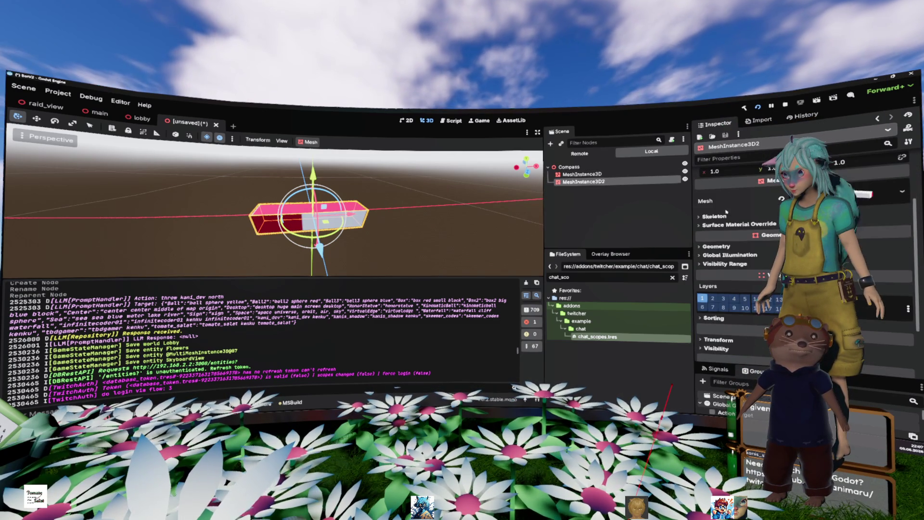
pyautogui.scroll(-1, 723, 220)
pyautogui.scroll(-2, 722, 231)
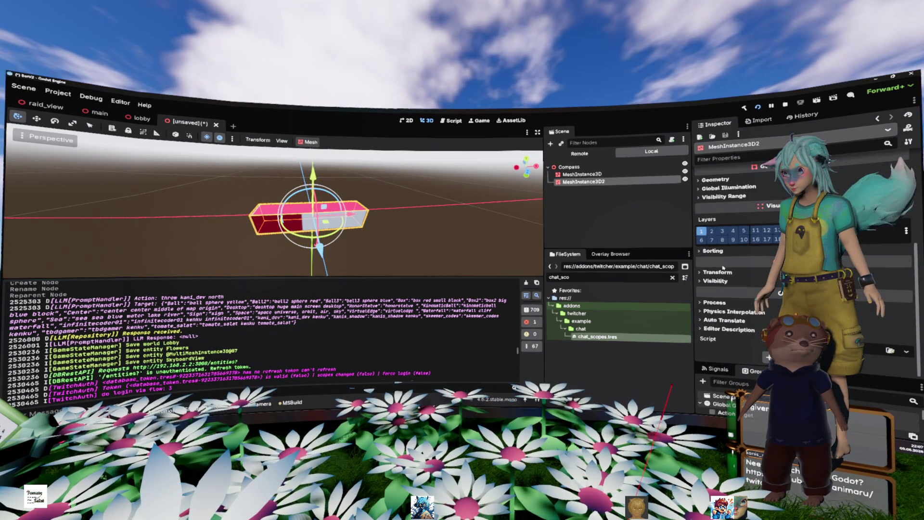
pyautogui.scroll(5, 723, 267)
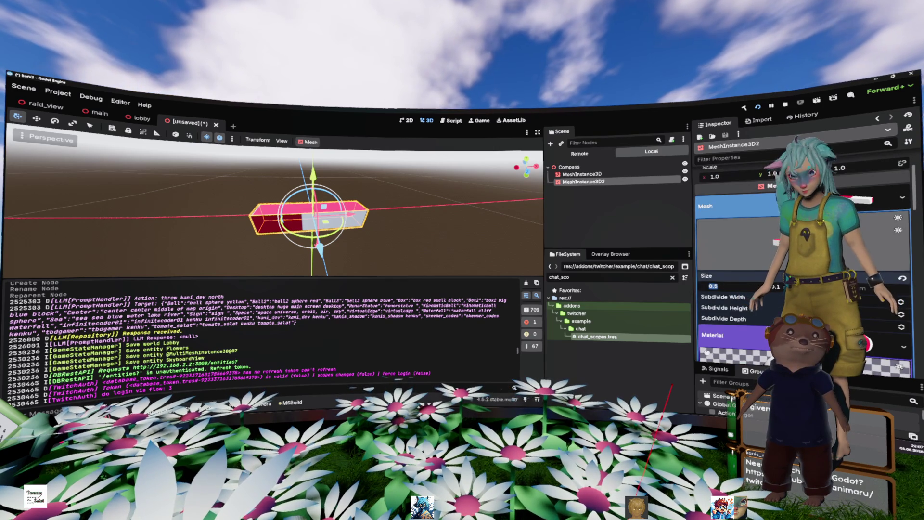
pyautogui.rightClick(861, 203)
pyautogui.click(861, 204)
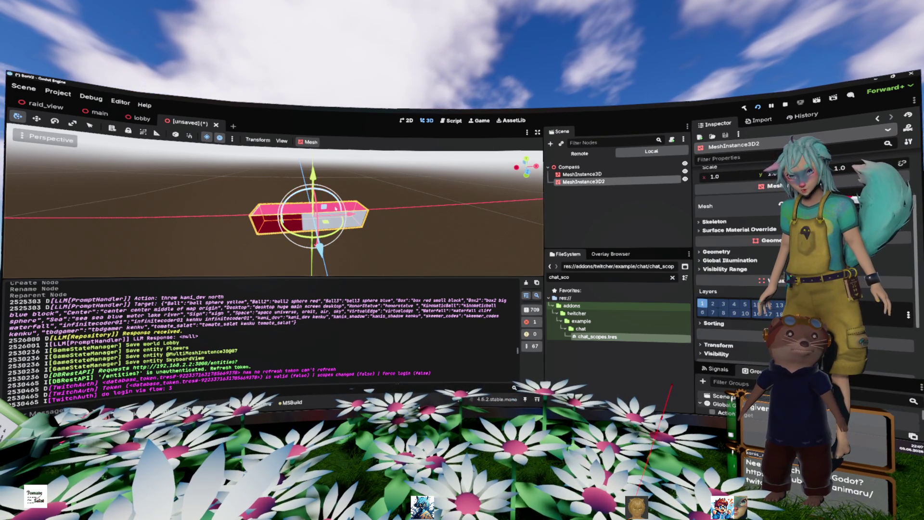
pyautogui.scroll(3, 731, 241)
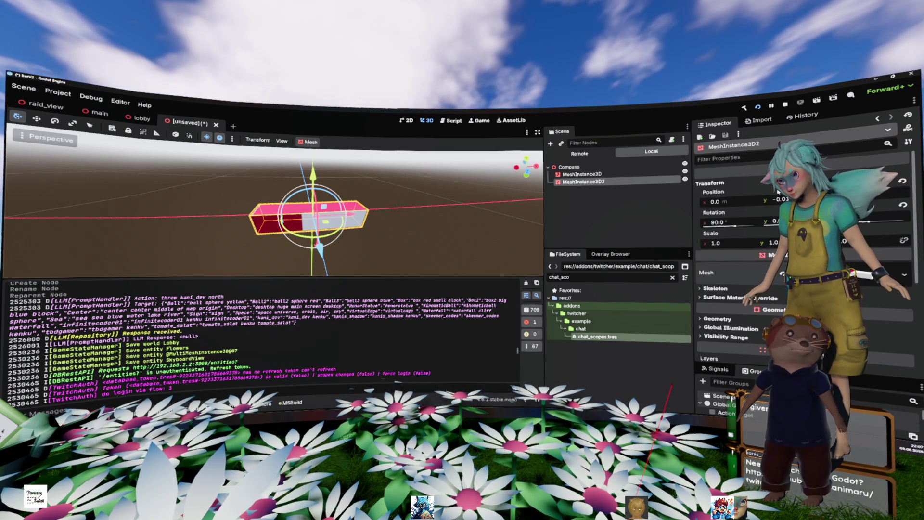
pyautogui.click(731, 204)
pyautogui.write('0.2')
pyautogui.press('Return')
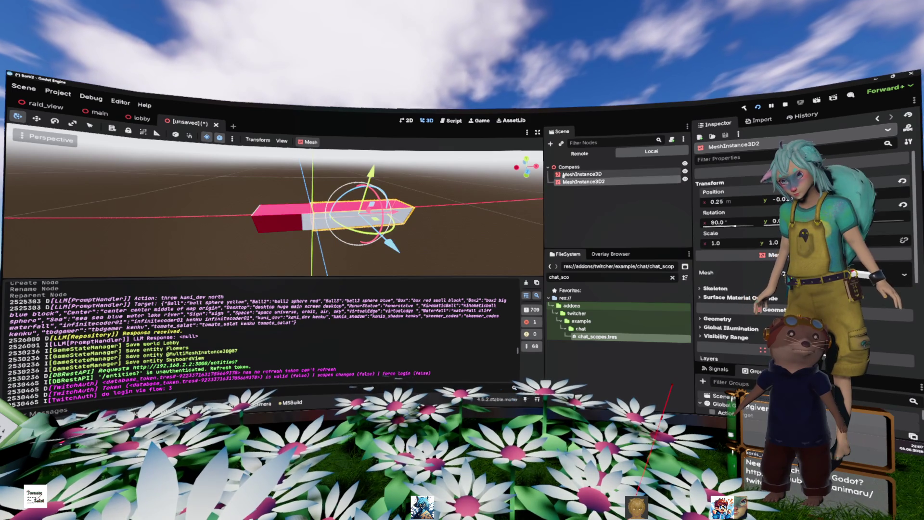
# Step: Move the original MeshInstance3D to x position -0.25, then reselect MeshInstance3D2
pyautogui.click(583, 174)
pyautogui.scroll(3, 769, 194)
pyautogui.click(722, 201)
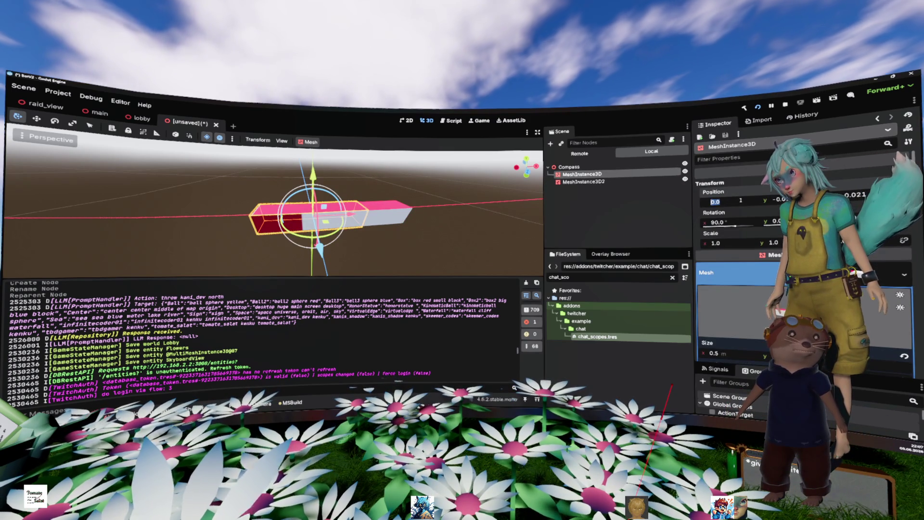
pyautogui.write('-1')
pyautogui.press('Return')
pyautogui.click(584, 182)
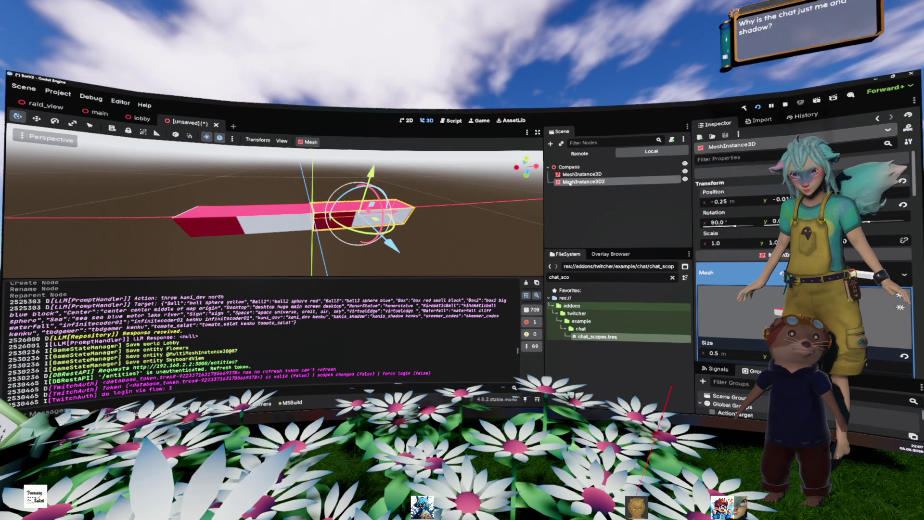
pyautogui.scroll(-5, 709, 226)
pyautogui.scroll(10, 709, 227)
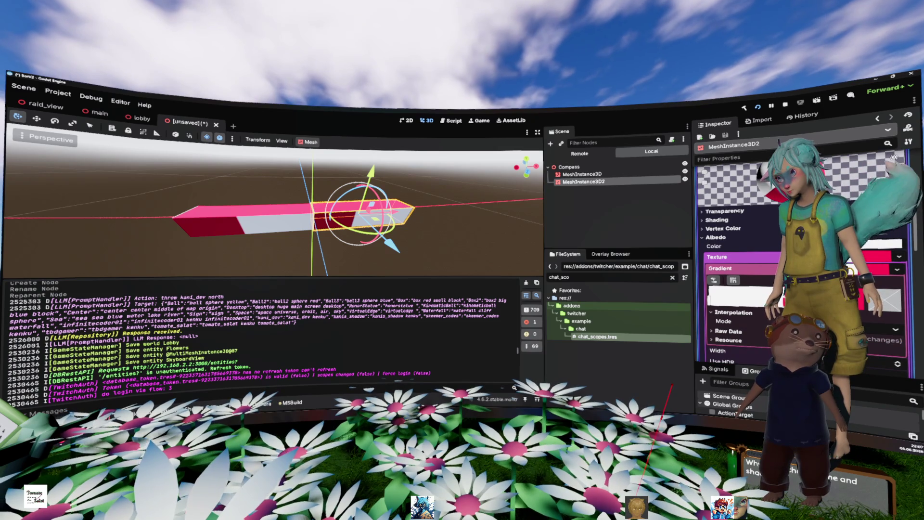
# Step: Remove the albedo gradient texture and set the albedo colour to deep red (214, 0, 31)
pyautogui.scroll(3, 742, 265)
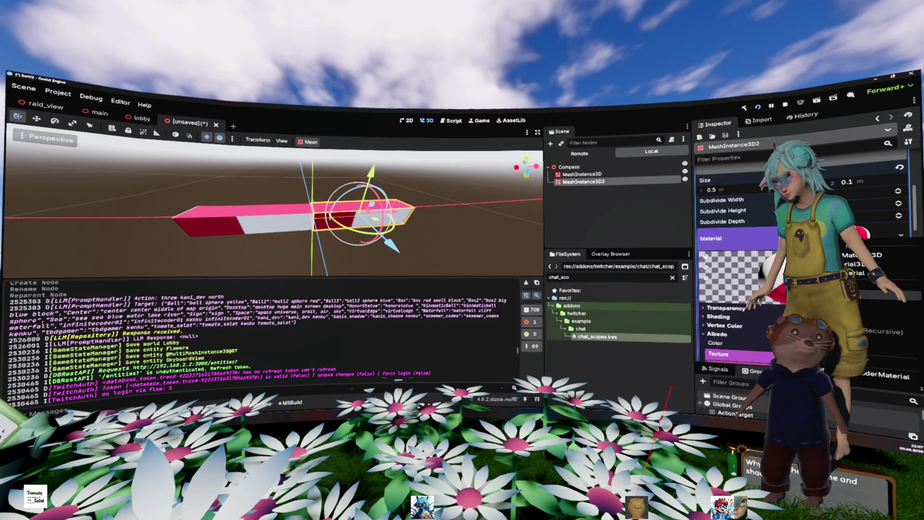
pyautogui.scroll(-5, 738, 229)
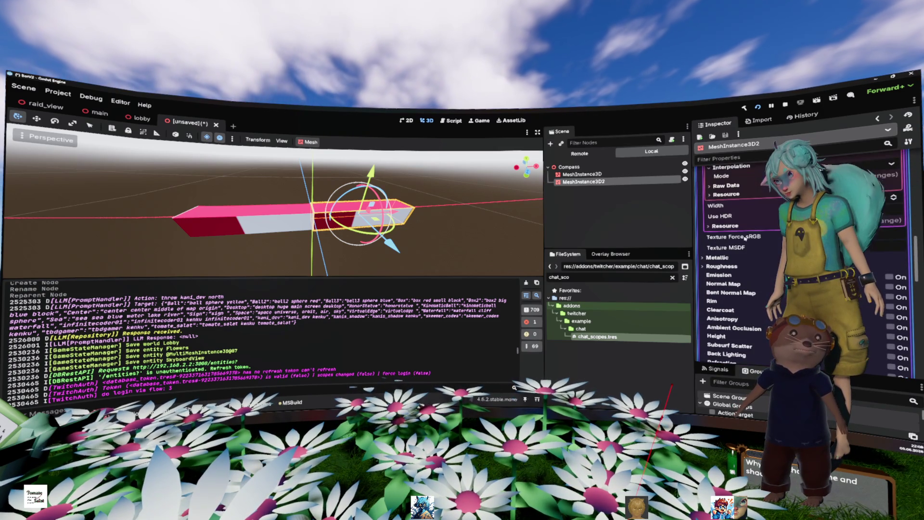
pyautogui.click(738, 228)
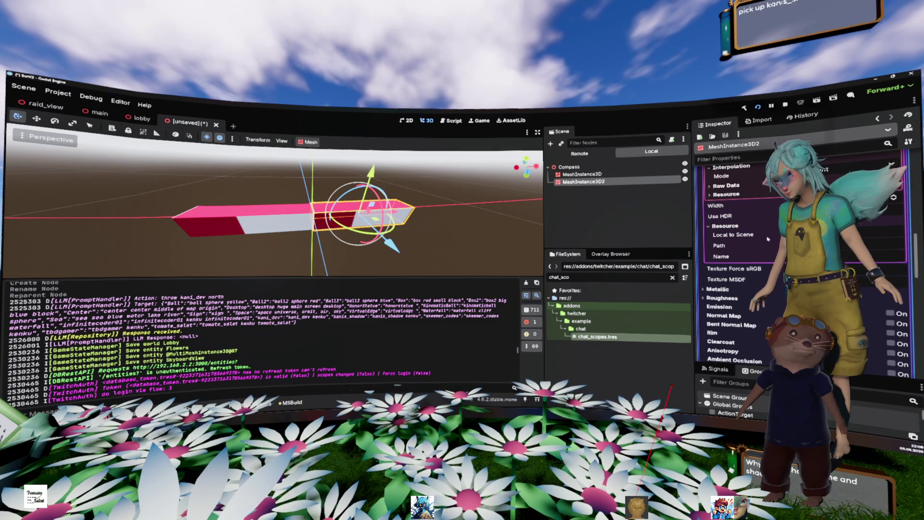
pyautogui.scroll(3, 769, 233)
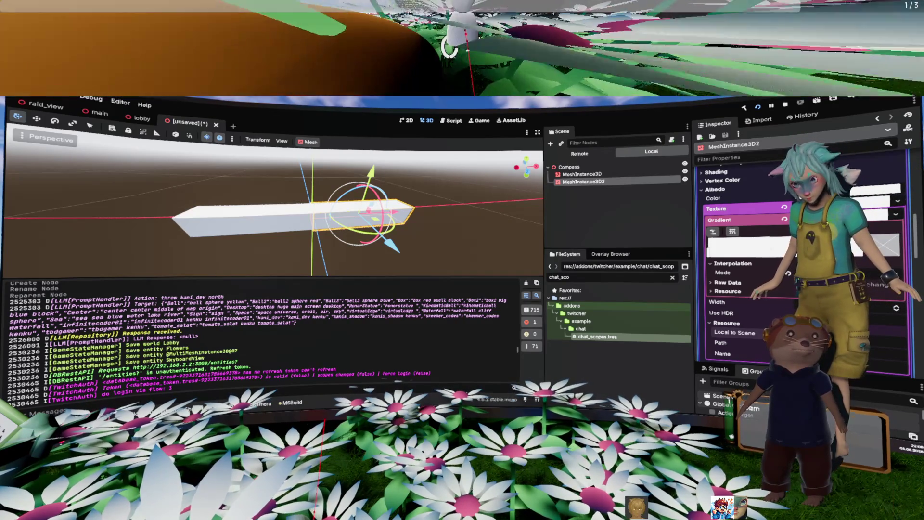
pyautogui.click(784, 220)
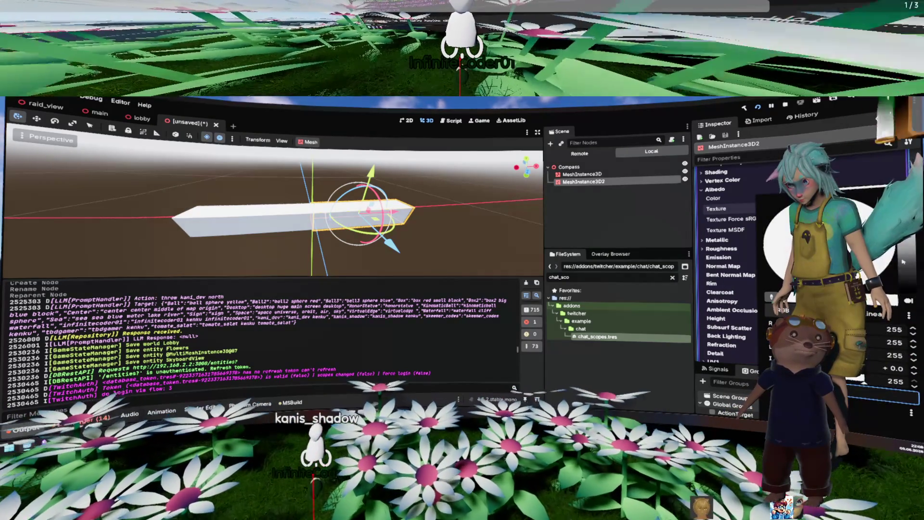
pyautogui.moveTo(881, 270); pyautogui.dragTo(897, 278)
pyautogui.moveTo(904, 233); pyautogui.dragTo(908, 247)
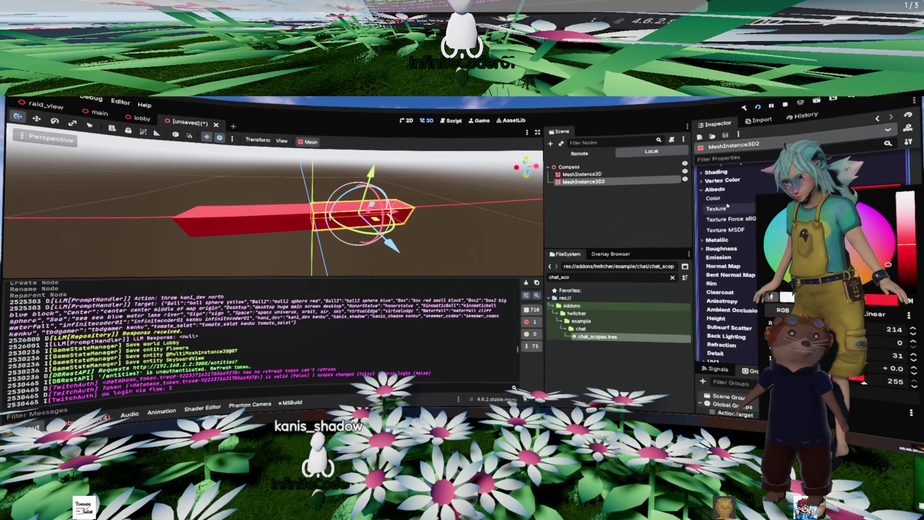
pyautogui.scroll(-5, 736, 260)
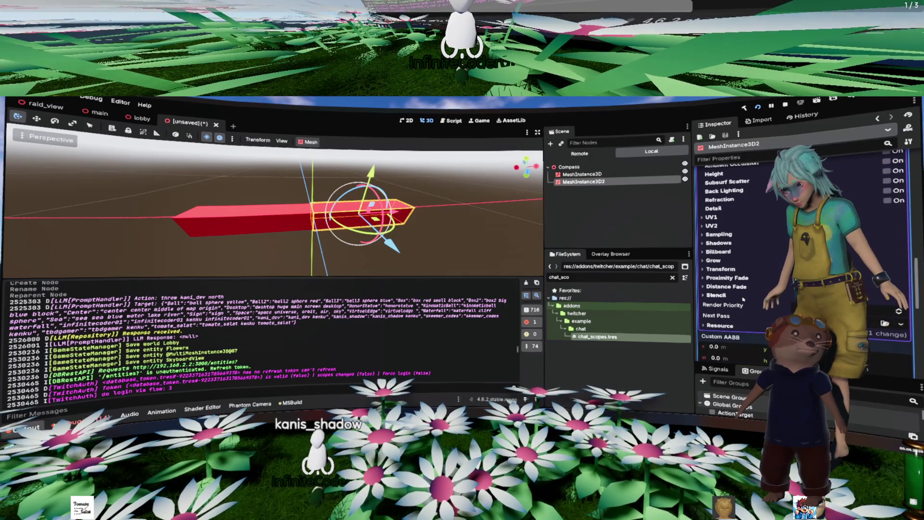
pyautogui.scroll(4, 737, 299)
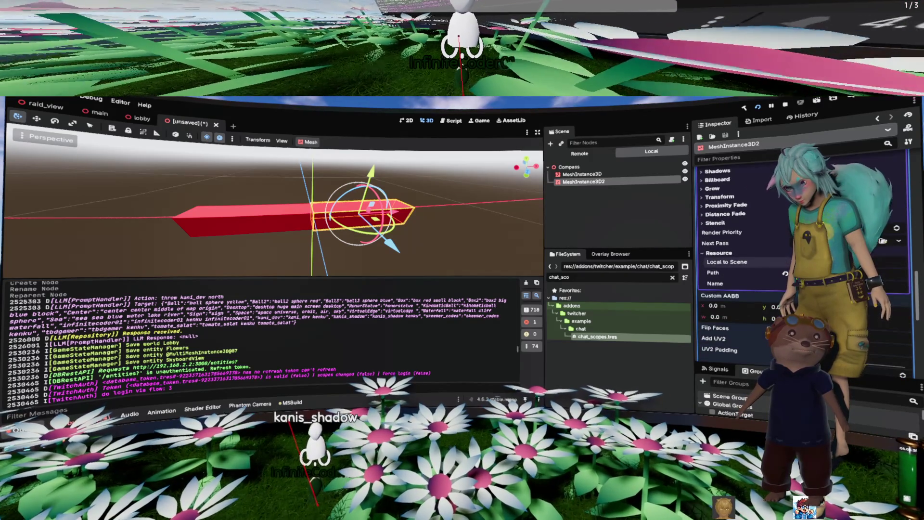
pyautogui.scroll(6, 747, 262)
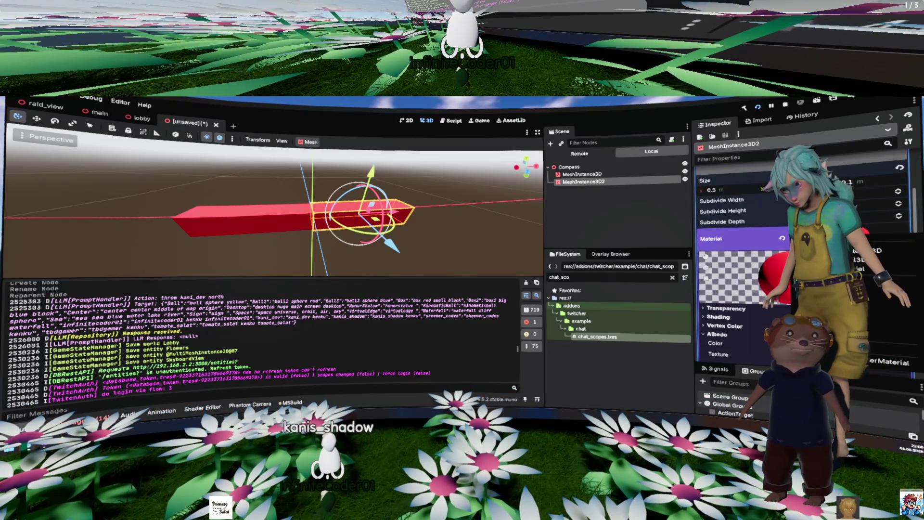
pyautogui.scroll(5, 728, 235)
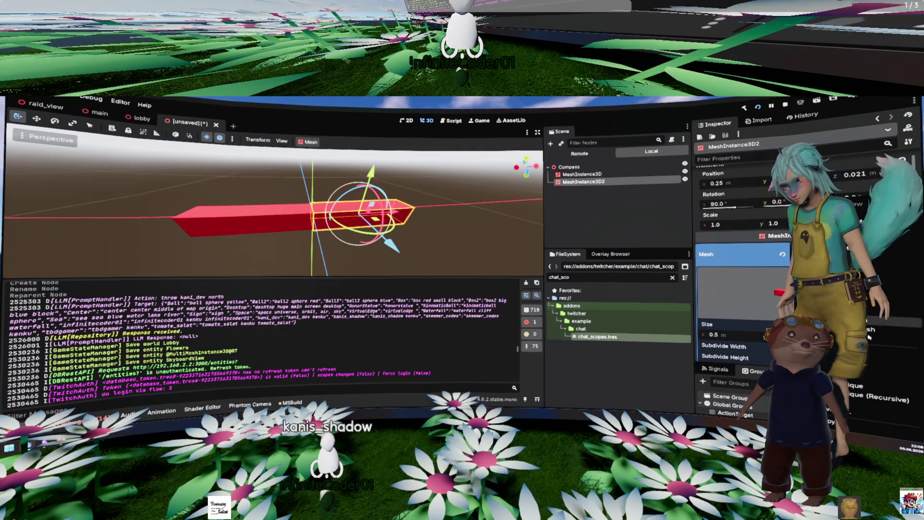
# Step: Make the mesh resources unique and turn the original MeshInstance3D's half white
pyautogui.click(857, 394)
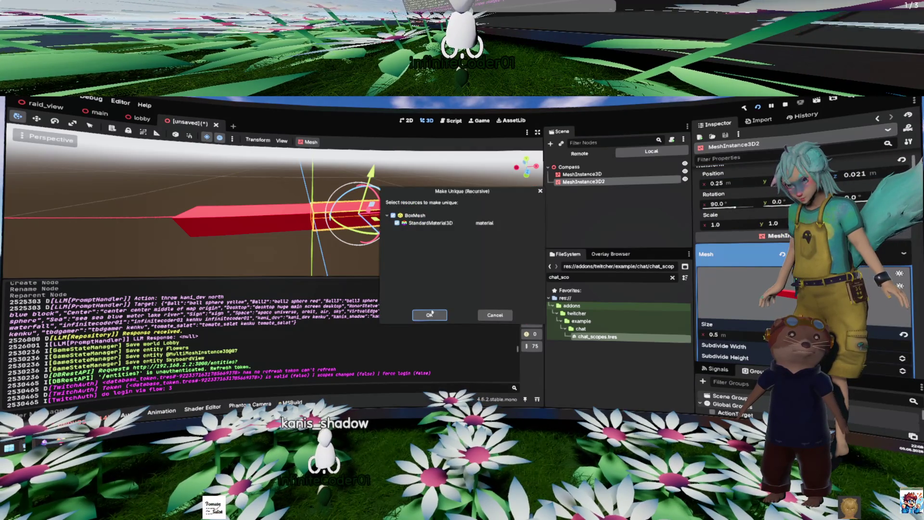
pyautogui.click(430, 315)
pyautogui.click(583, 174)
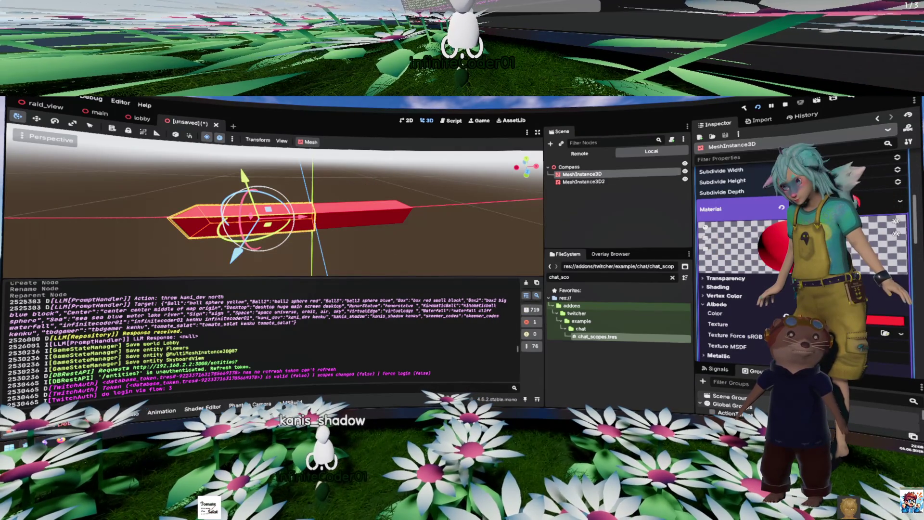
pyautogui.moveTo(863, 169); pyautogui.dragTo(827, 142)
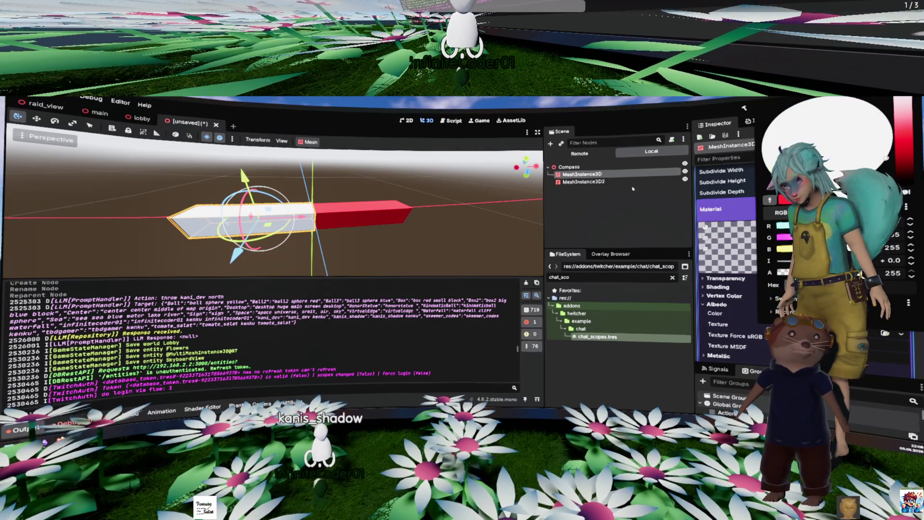
pyautogui.click(618, 223)
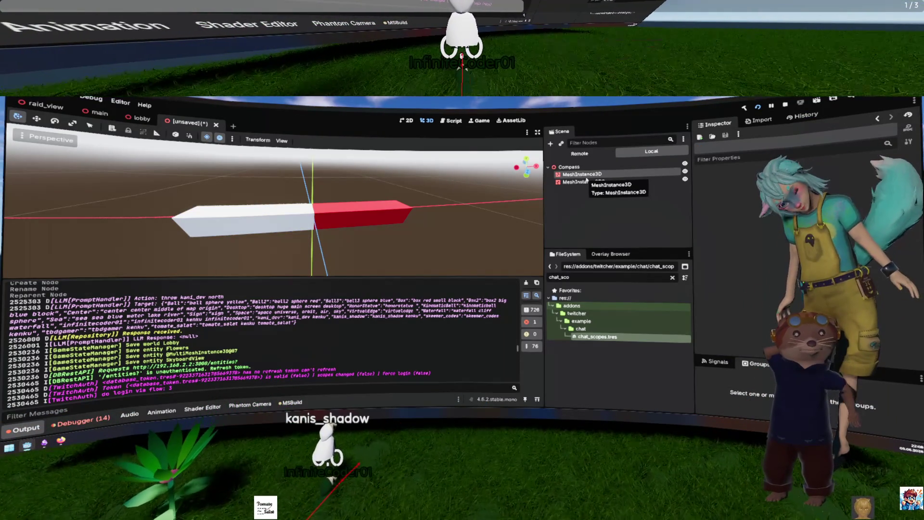
# Step: Check both needle boxes' positions from a top-down view and reselect the Compass root
pyautogui.click(587, 181)
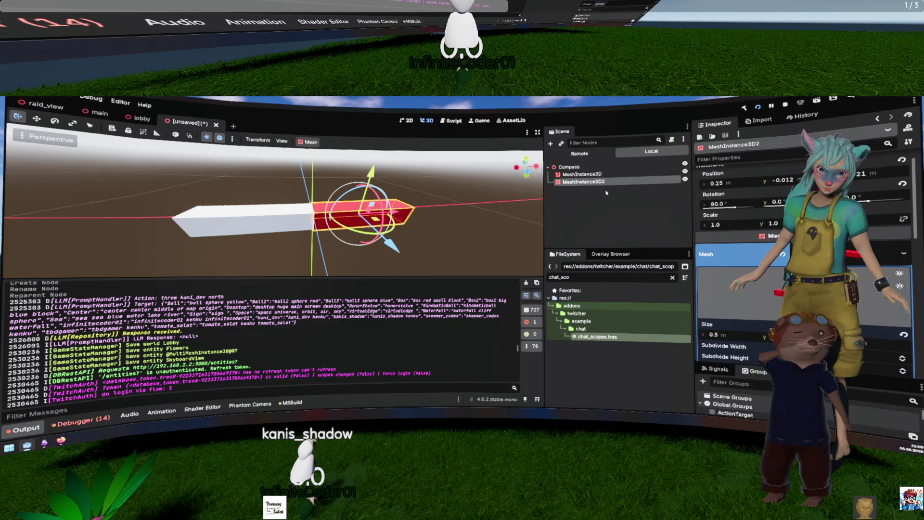
pyautogui.click(588, 168)
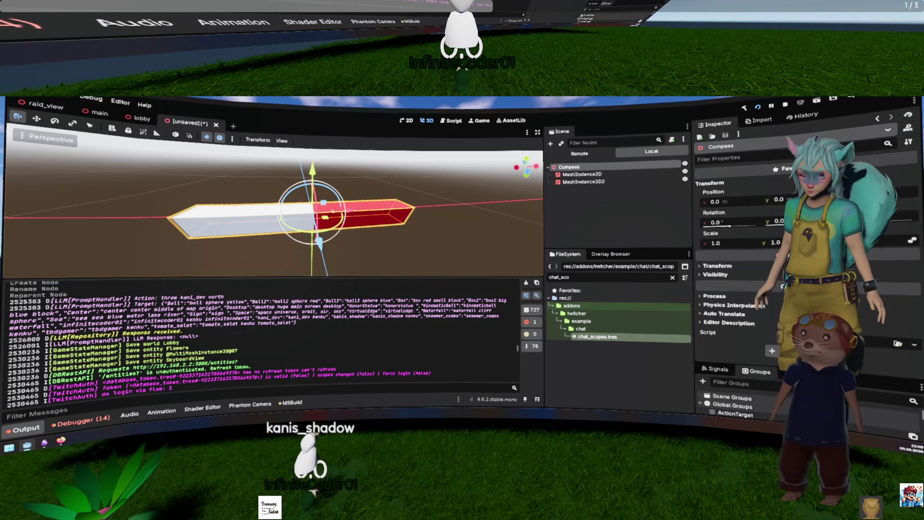
pyautogui.press('KP_7')
pyautogui.click(608, 175)
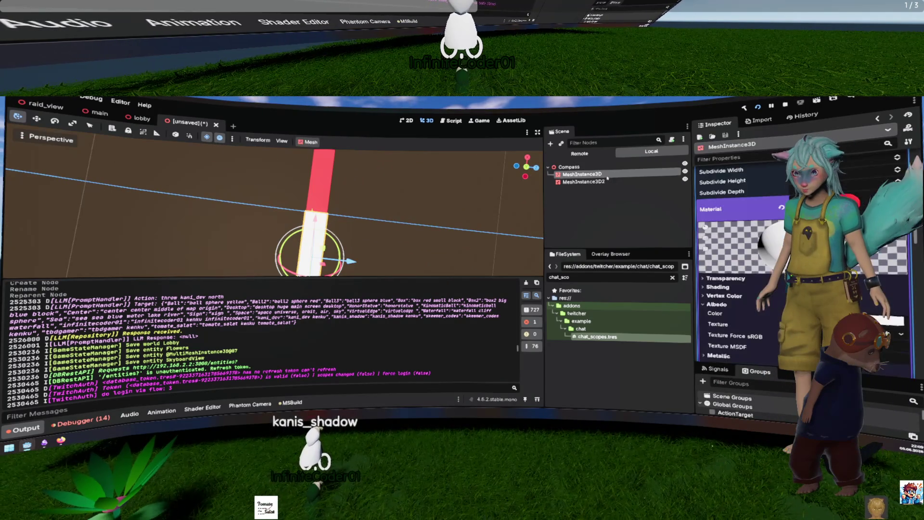
pyautogui.click(780, 200)
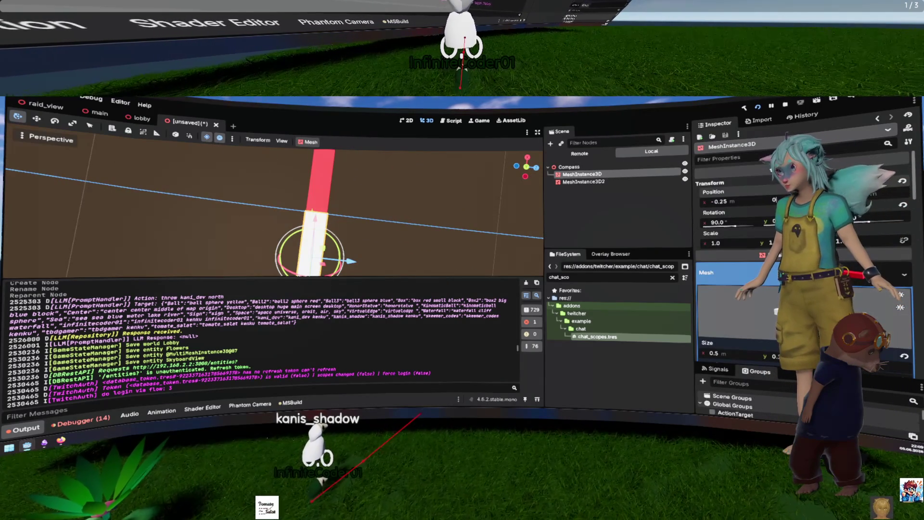
pyautogui.click(583, 182)
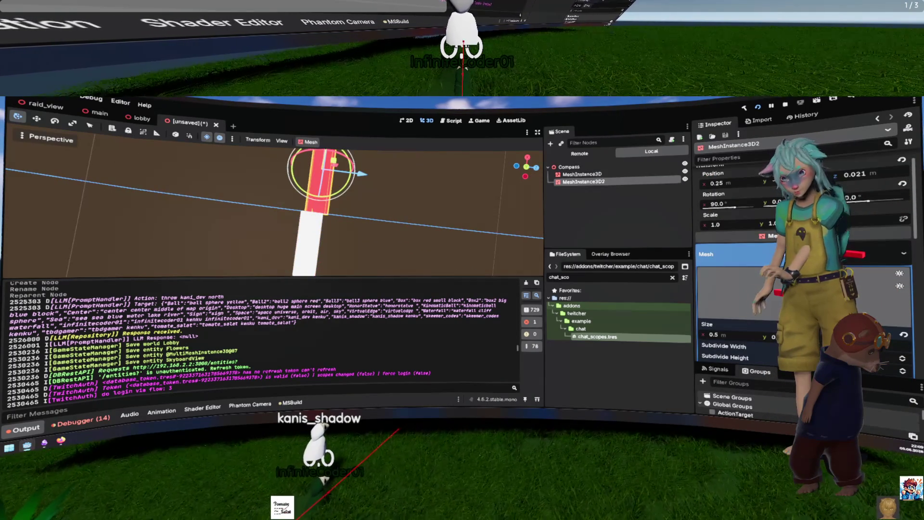
pyautogui.click(425, 235)
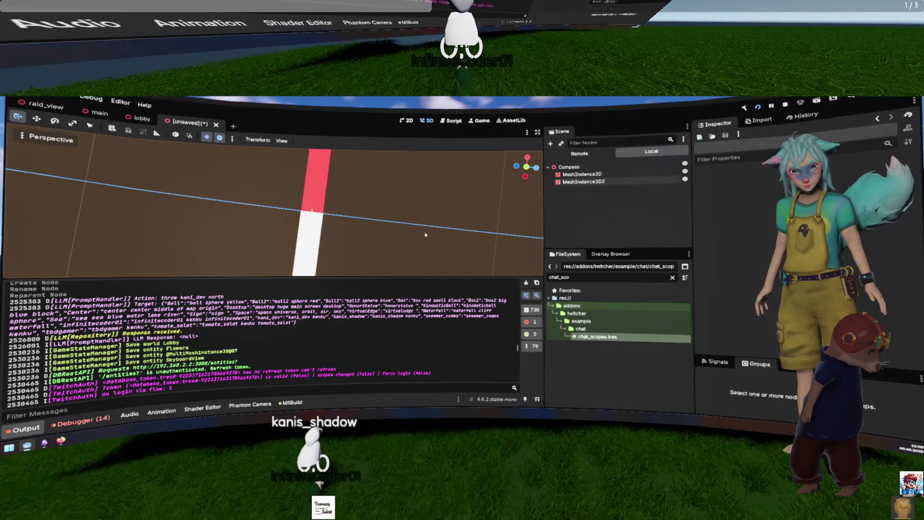
pyautogui.click(569, 167)
pyautogui.rightClick(587, 168)
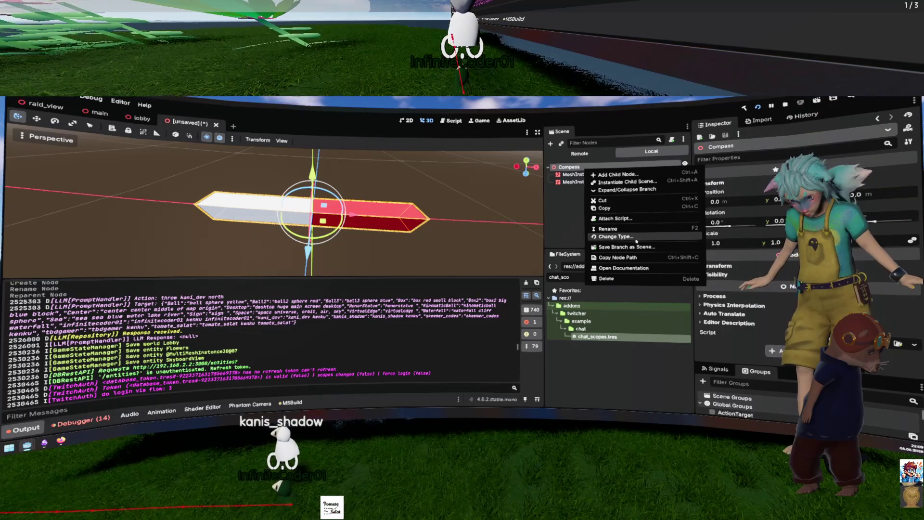
# Step: Save the Compass branch as compass.tscn in the client/object folder
pyautogui.click(626, 247)
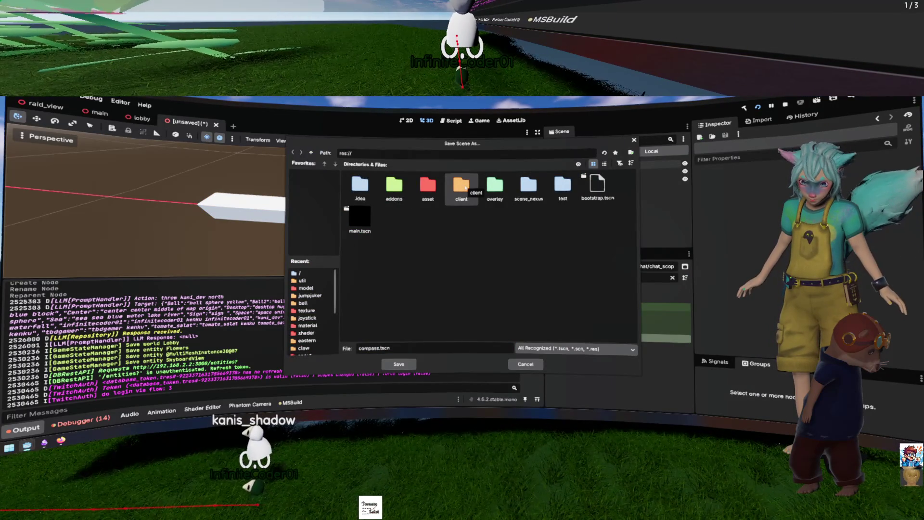
pyautogui.doubleClick(462, 185)
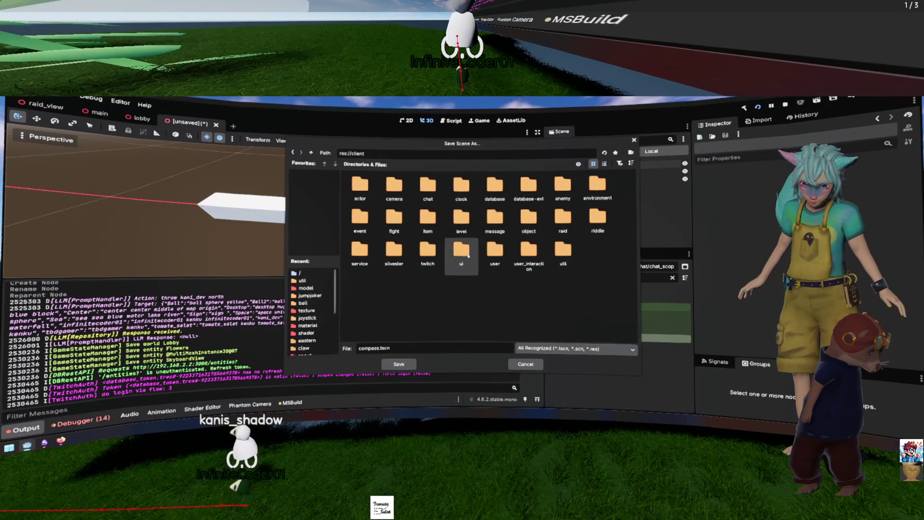
pyautogui.doubleClick(563, 255)
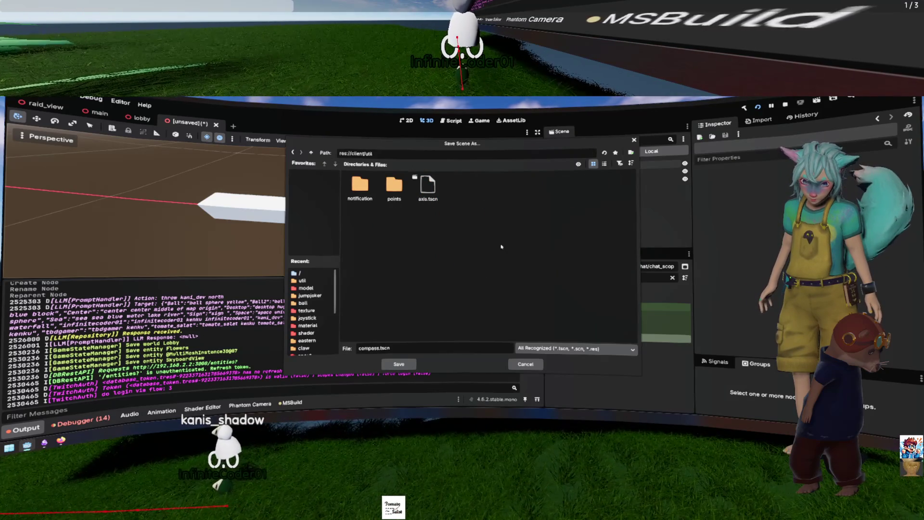
pyautogui.click(312, 152)
pyautogui.doubleClick(529, 213)
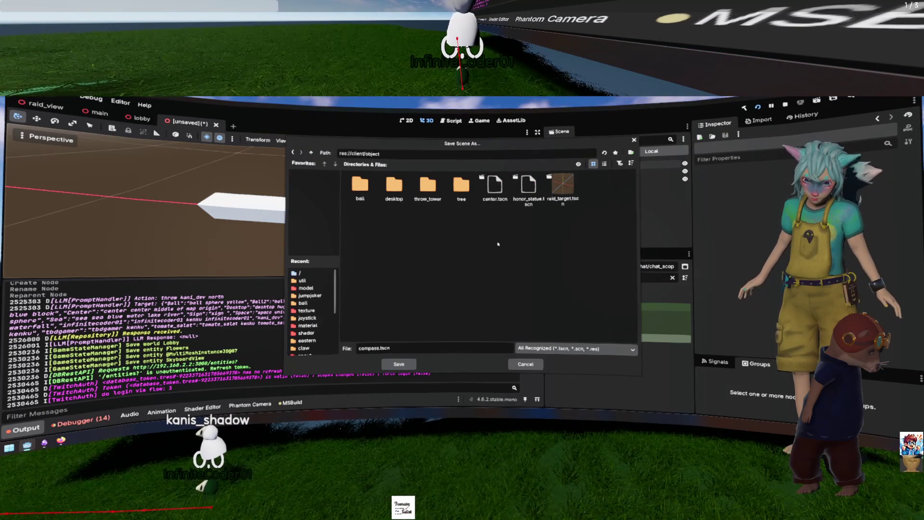
pyautogui.click(399, 364)
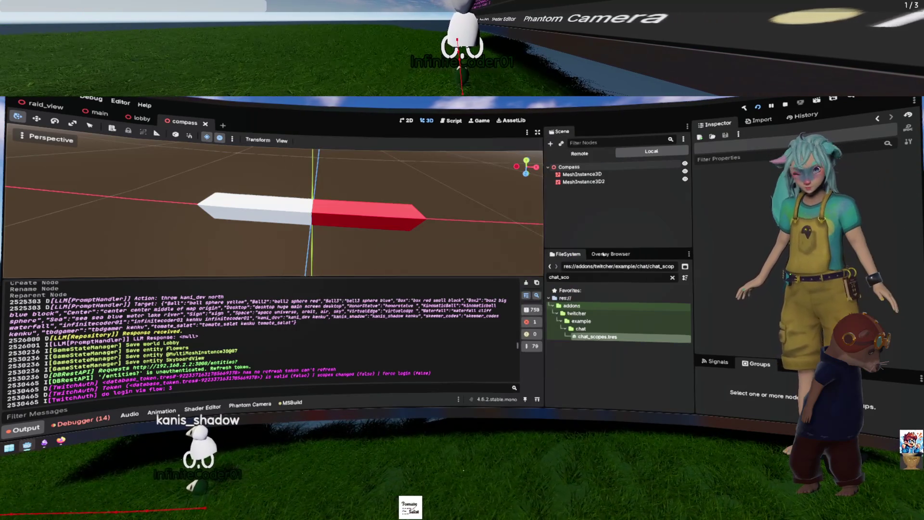
# Step: Attach a new compass.gd script to the Compass node
pyautogui.rightClick(593, 167)
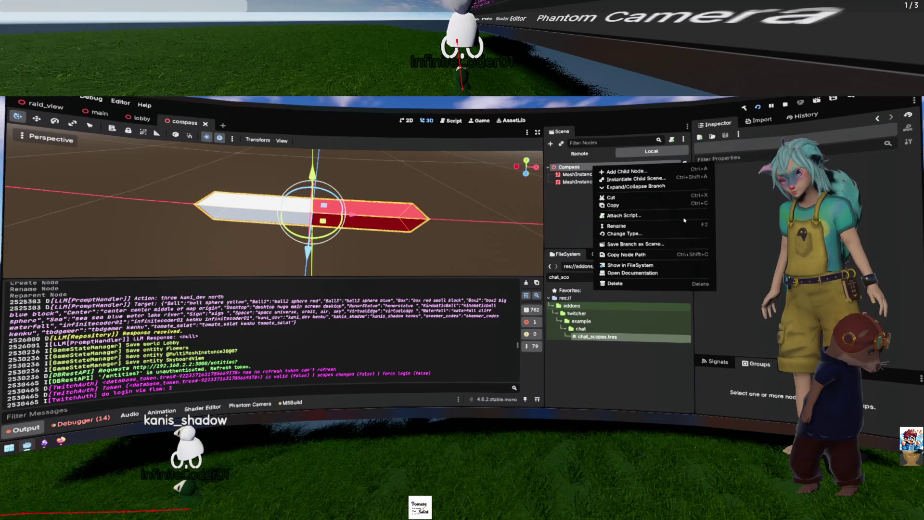
pyautogui.click(684, 216)
pyautogui.press('Return')
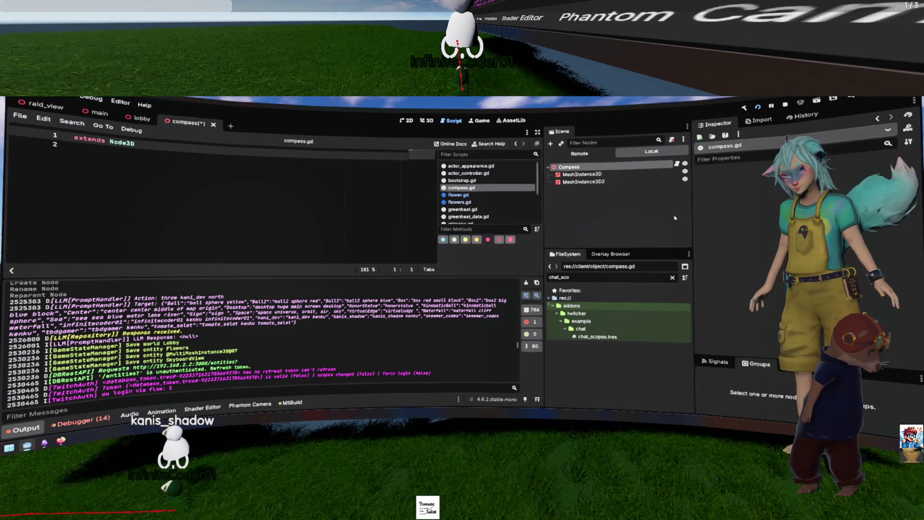
# Step: Add an empty func _process(delta: float) -> void to compass.gd and return to 3D
pyautogui.press('Return')
pyautogui.write('func _pro')
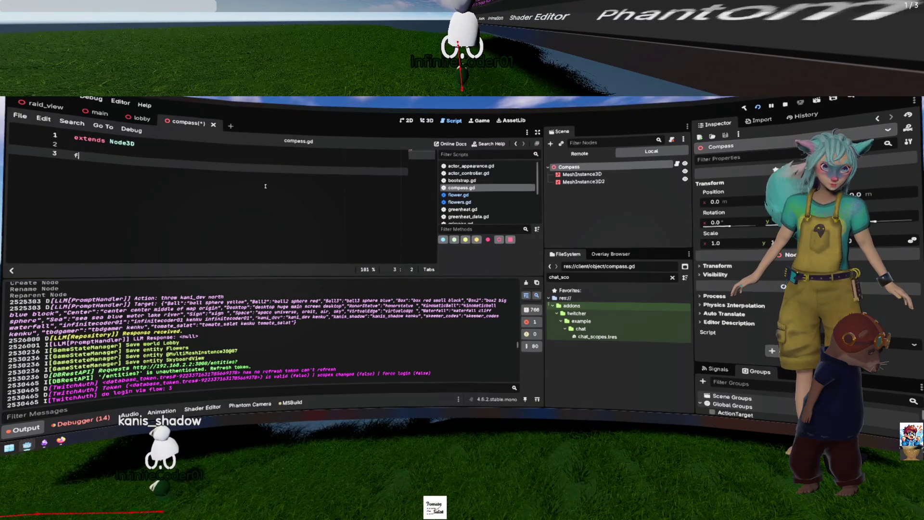
pyautogui.press('Return')
pyautogui.press('Return')
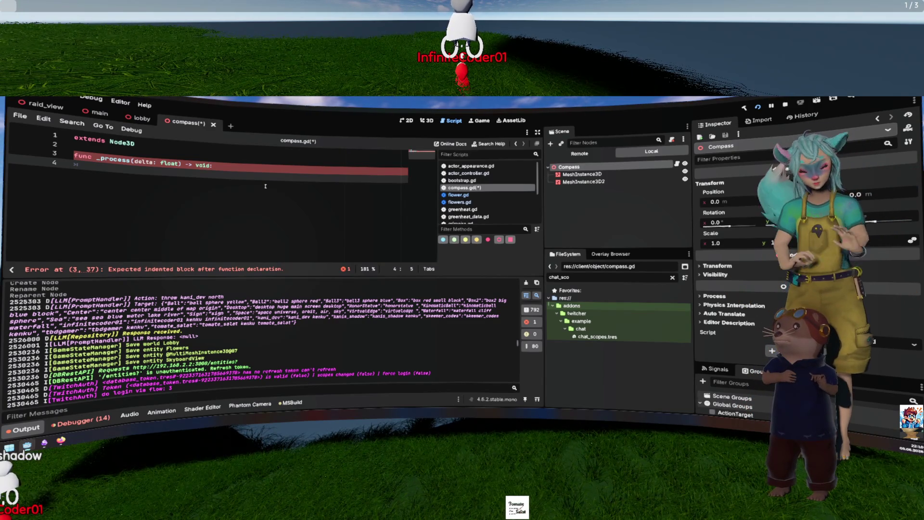
pyautogui.hotkey('ctrl', 'F2')
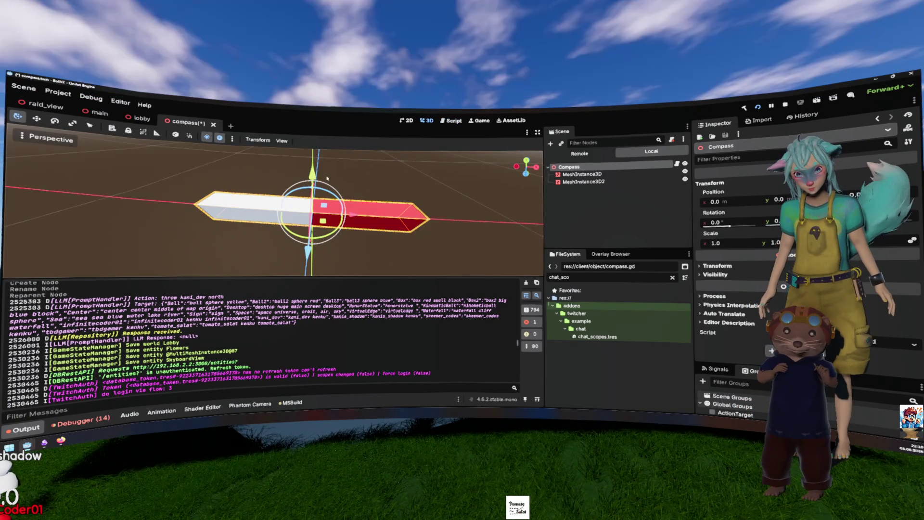
# Step: Save the compass scene with Ctrl+S and switch to the main scene
pyautogui.hotkey('ctrl', 's')
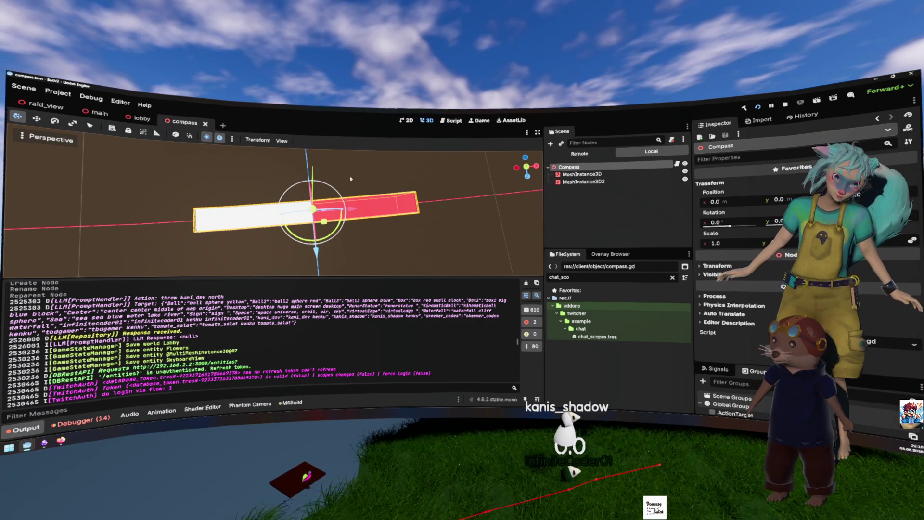
pyautogui.click(416, 184)
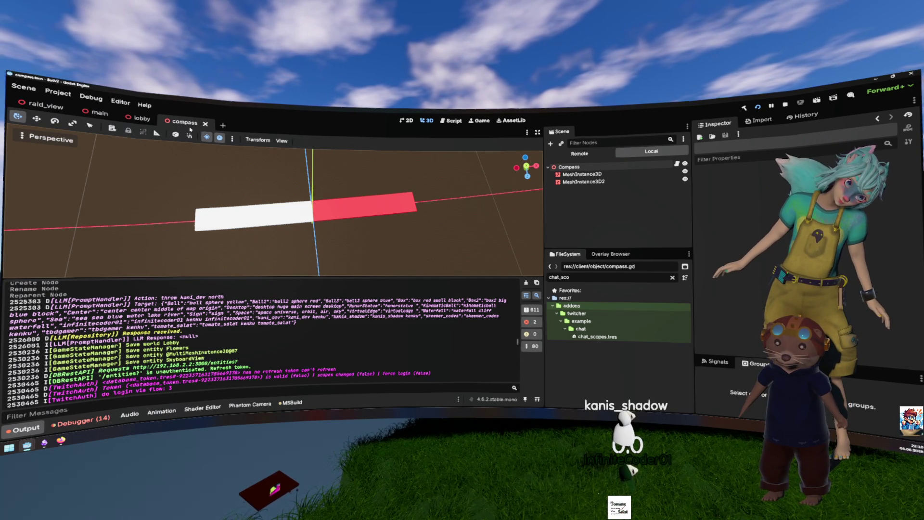
pyautogui.click(99, 112)
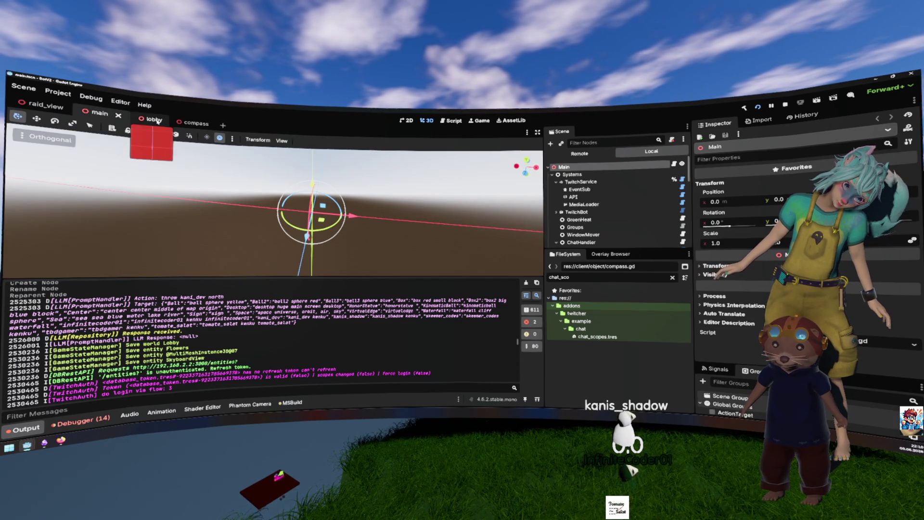
# Step: Look over the compass, main and lobby scenes, orbiting the main and lobby views
pyautogui.click(189, 122)
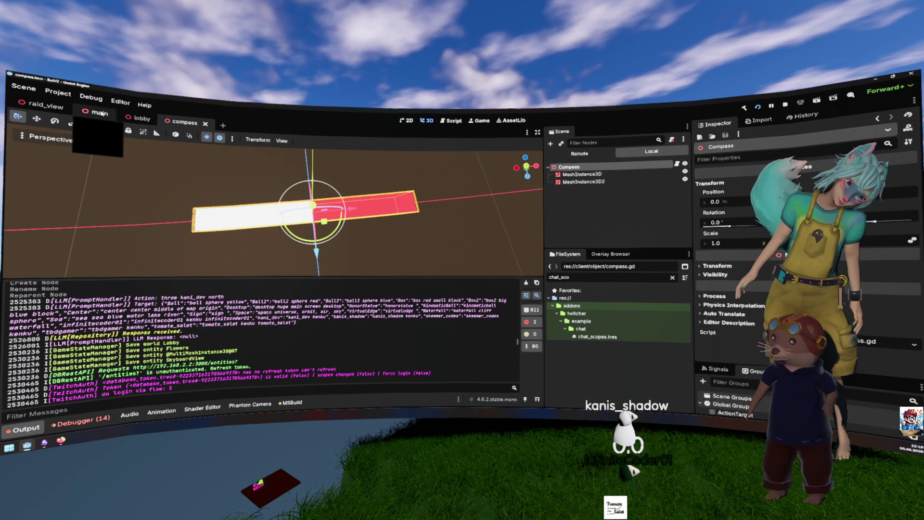
pyautogui.click(98, 113)
pyautogui.moveTo(309, 189); pyautogui.dragTo(238, 168)
pyautogui.click(150, 119)
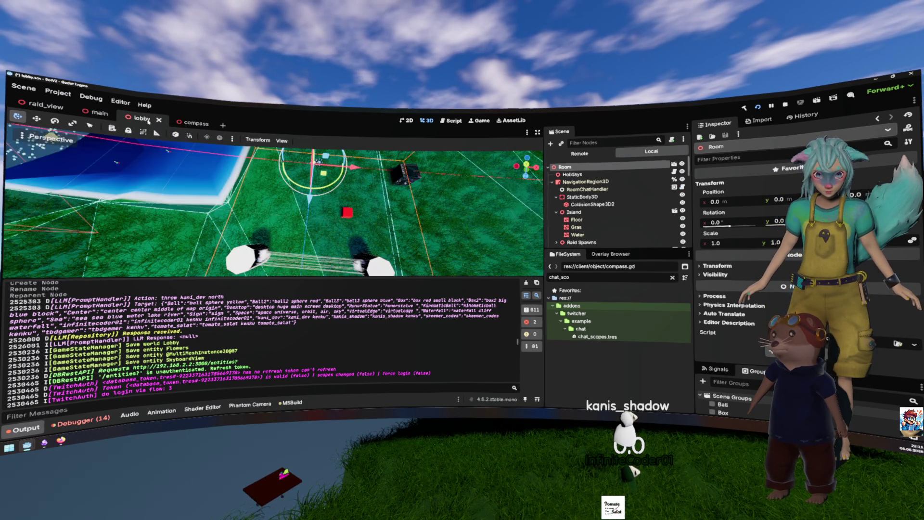
pyautogui.moveTo(303, 201); pyautogui.dragTo(318, 212)
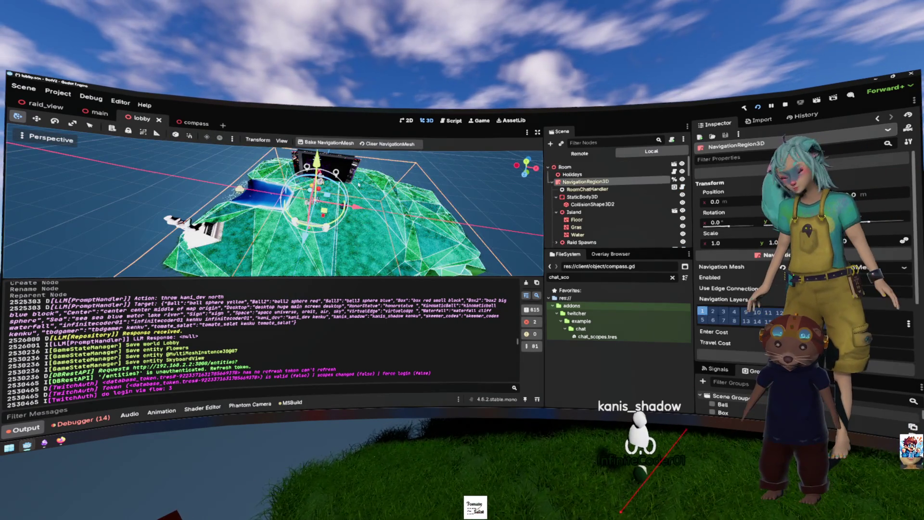
# Step: Quick-open room.tscn by searching for 'room'
pyautogui.hotkey('shift', 'alt', 'o')
pyautogui.write('room')
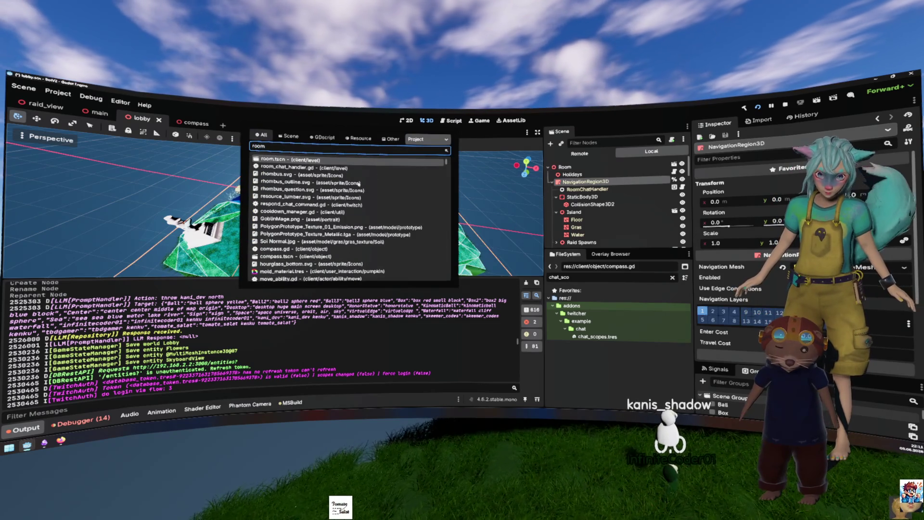
pyautogui.press('Return')
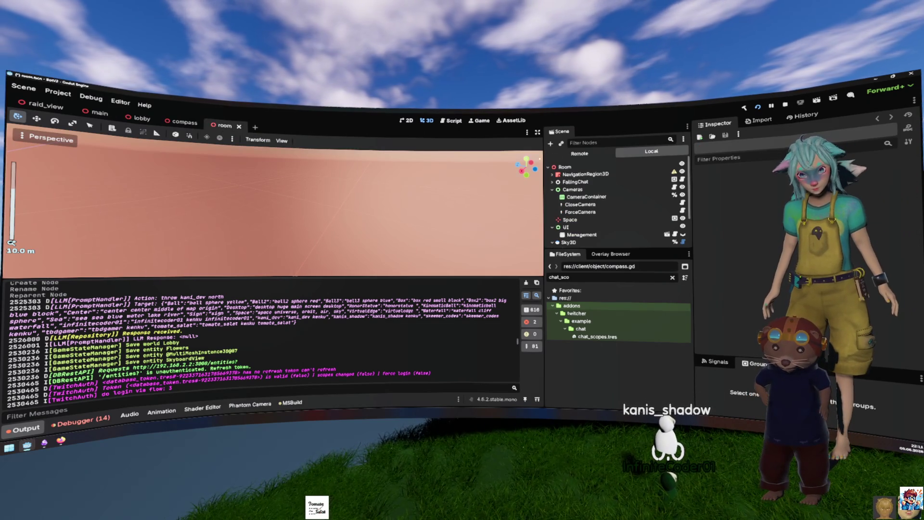
# Step: Show the running game's remote scene tree and select the player avatar node
pyautogui.click(580, 153)
pyautogui.scroll(-5, 592, 208)
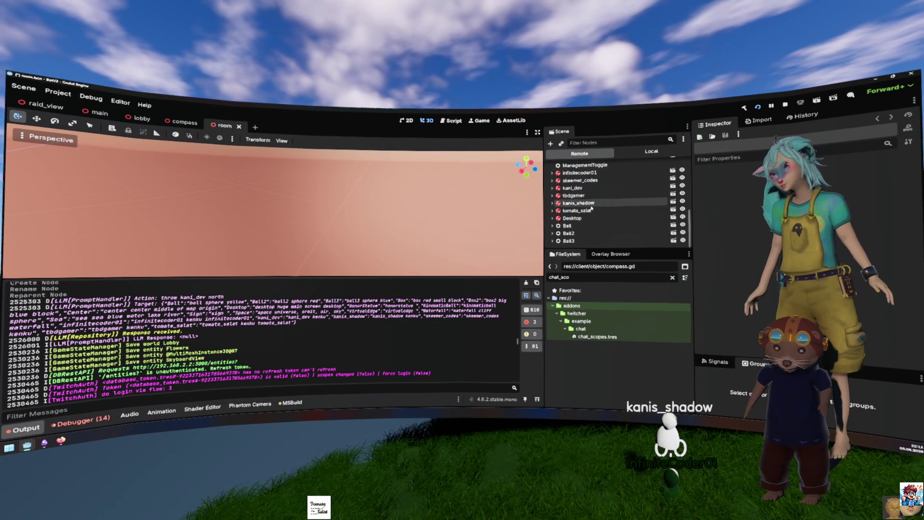
pyautogui.scroll(2, 592, 208)
pyautogui.click(580, 193)
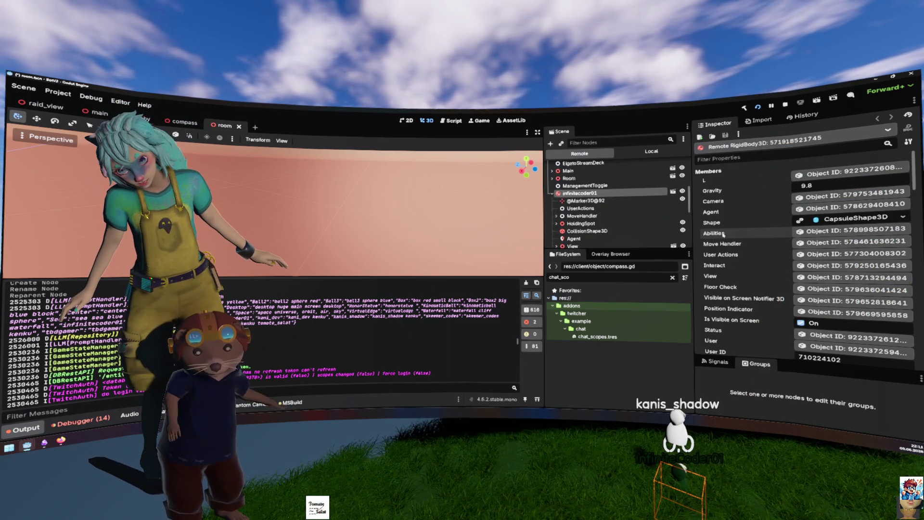
pyautogui.scroll(-1, 723, 234)
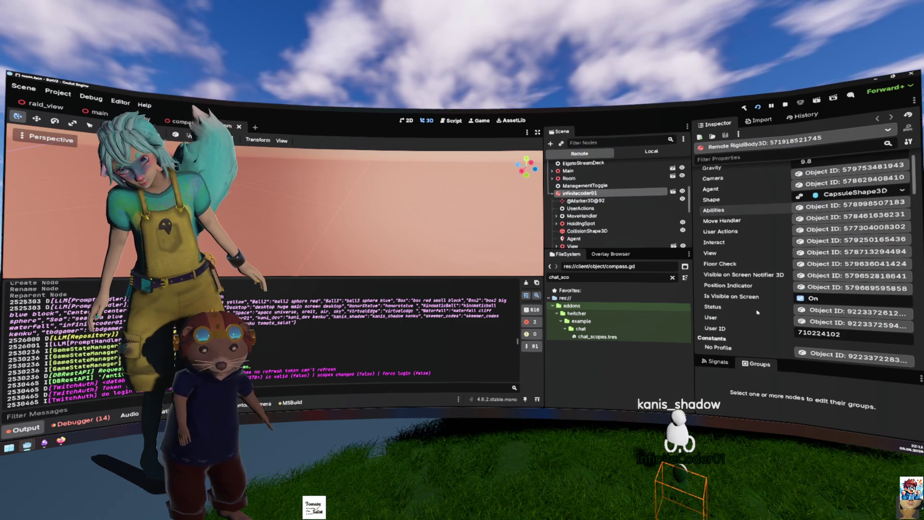
# Step: Browse the avatar's ActorStatus resource, then inspect its Abilities node with abilities.gd
pyautogui.click(847, 312)
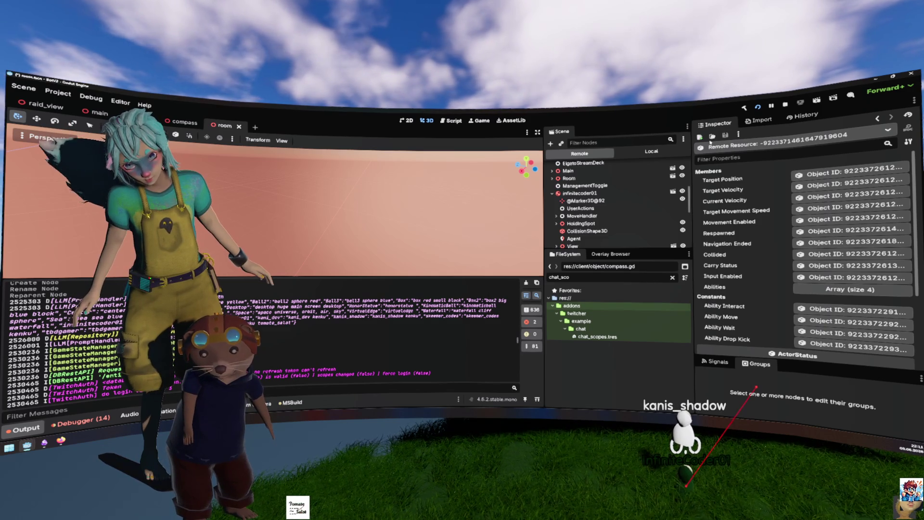
pyautogui.click(879, 118)
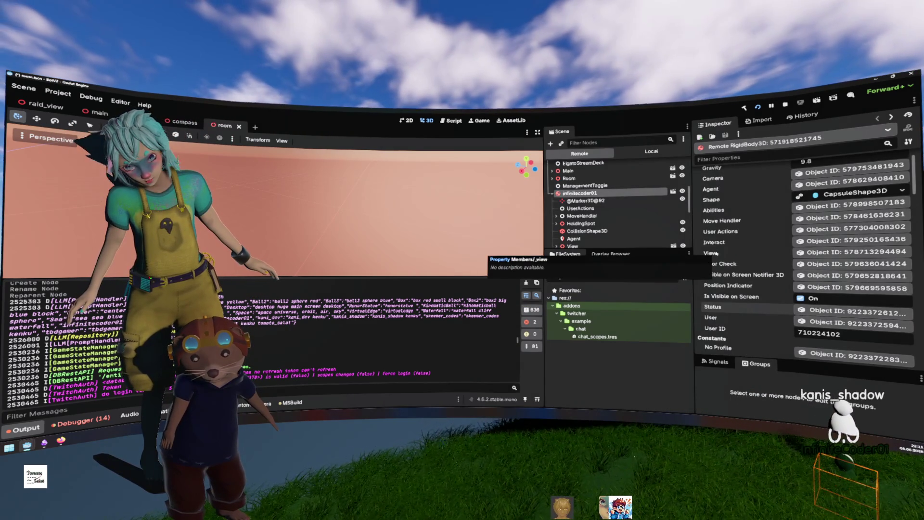
pyautogui.scroll(1, 721, 232)
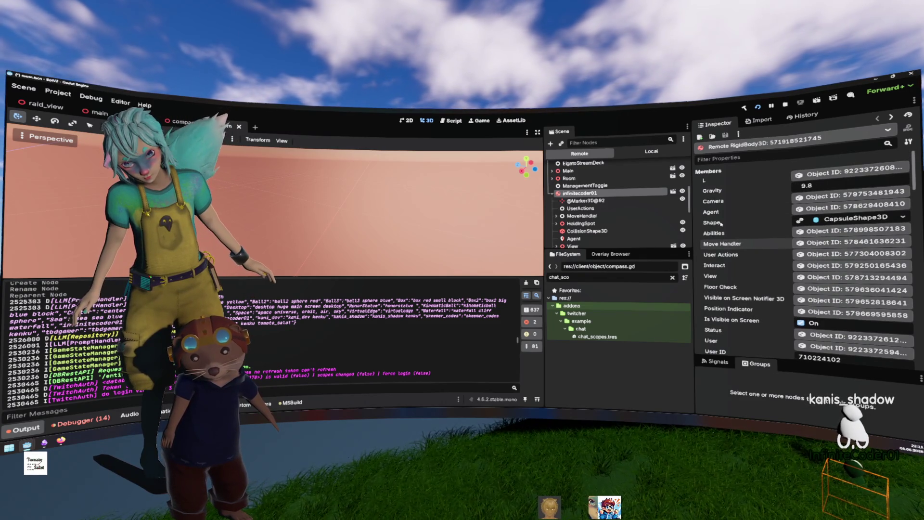
pyautogui.click(847, 230)
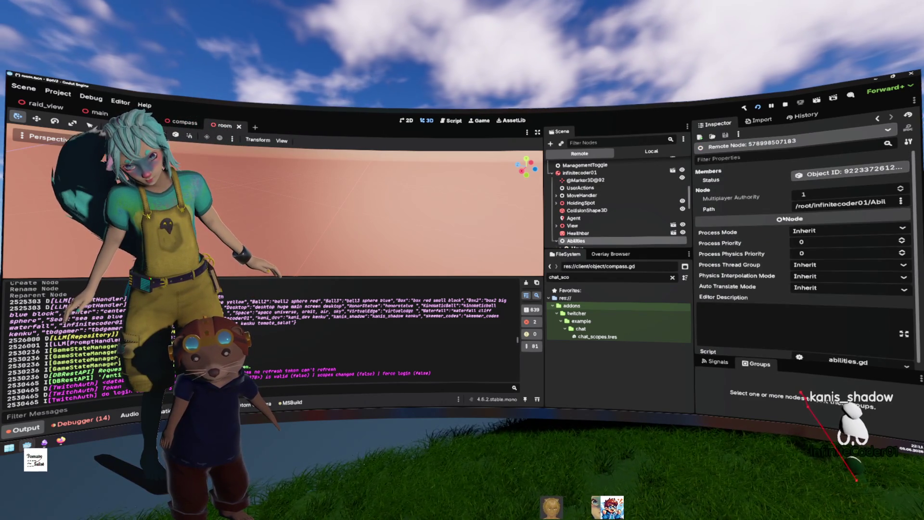
# Step: Inspect the ActorStatus and interact ability's LLMAbility resources, then step back to the player body
pyautogui.click(818, 174)
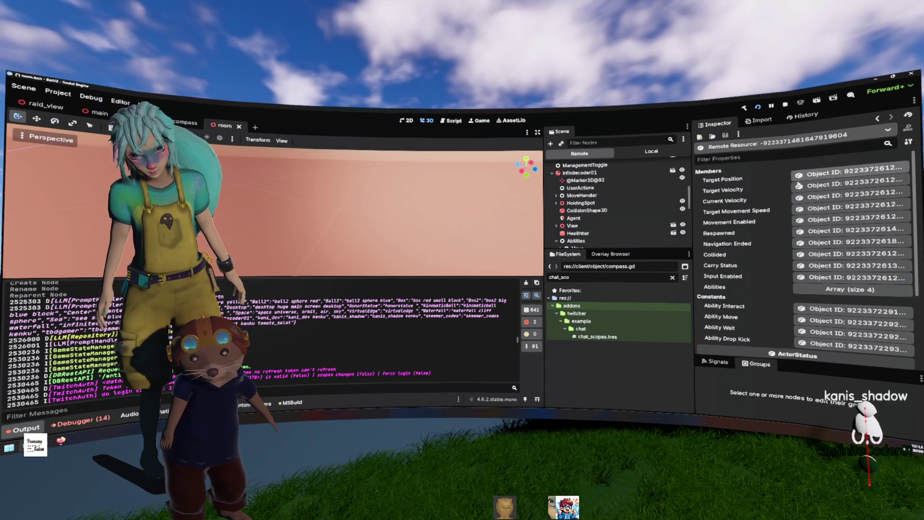
pyautogui.click(852, 289)
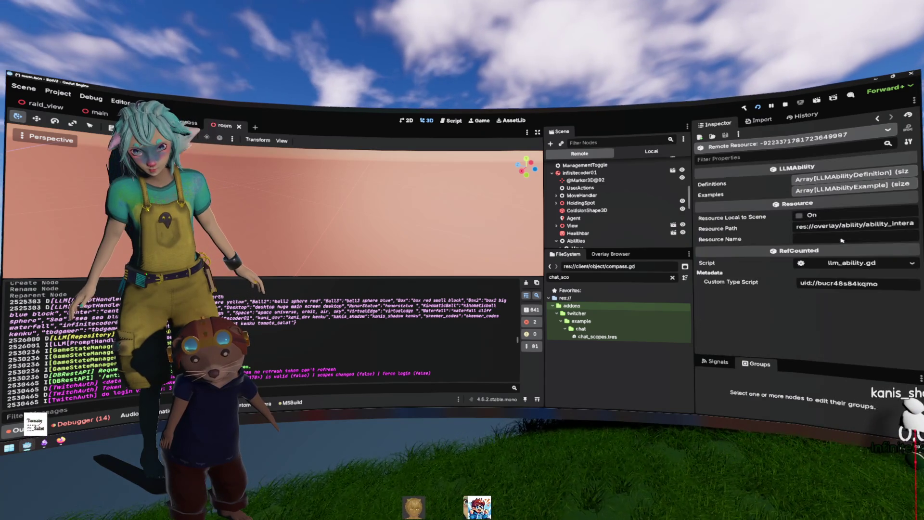
pyautogui.click(829, 243)
pyautogui.click(878, 119)
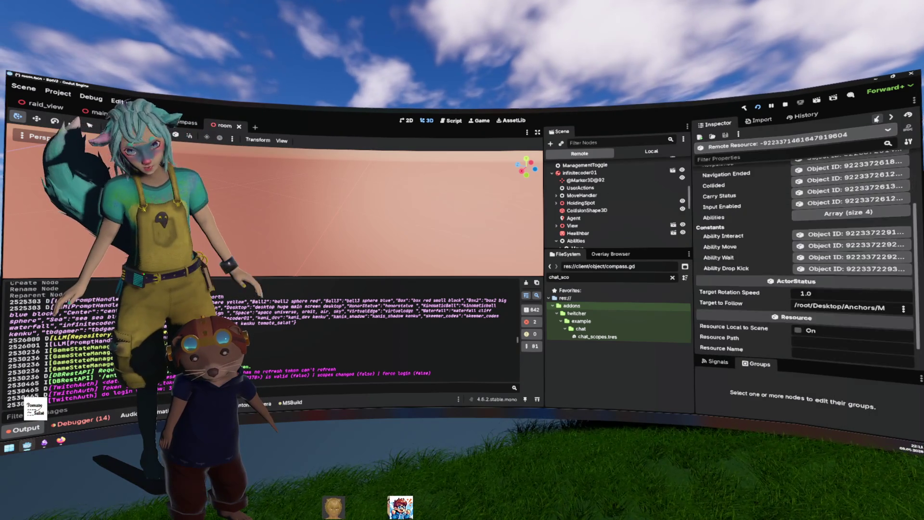
pyautogui.click(877, 118)
pyautogui.click(878, 118)
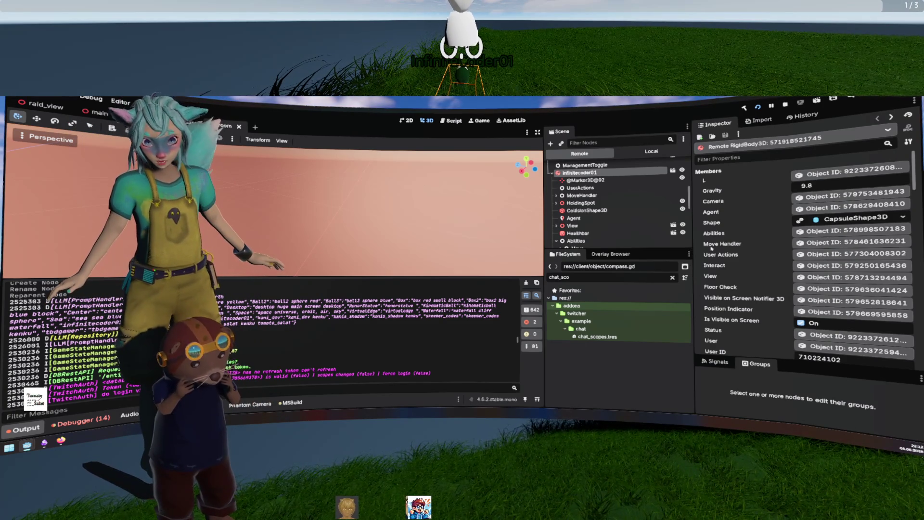
# Step: Inspect the remote Abilities node's ability resource, then return to the local room tree
pyautogui.click(827, 231)
pyautogui.click(824, 178)
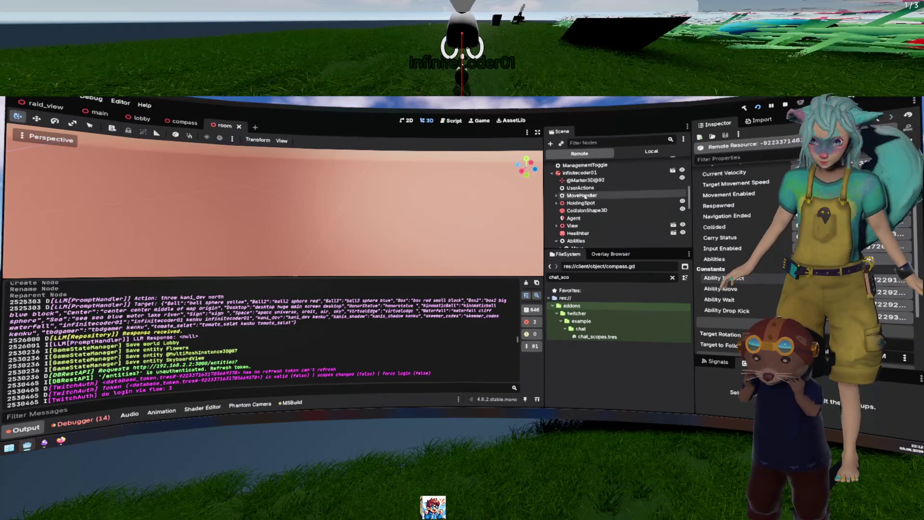
pyautogui.click(651, 151)
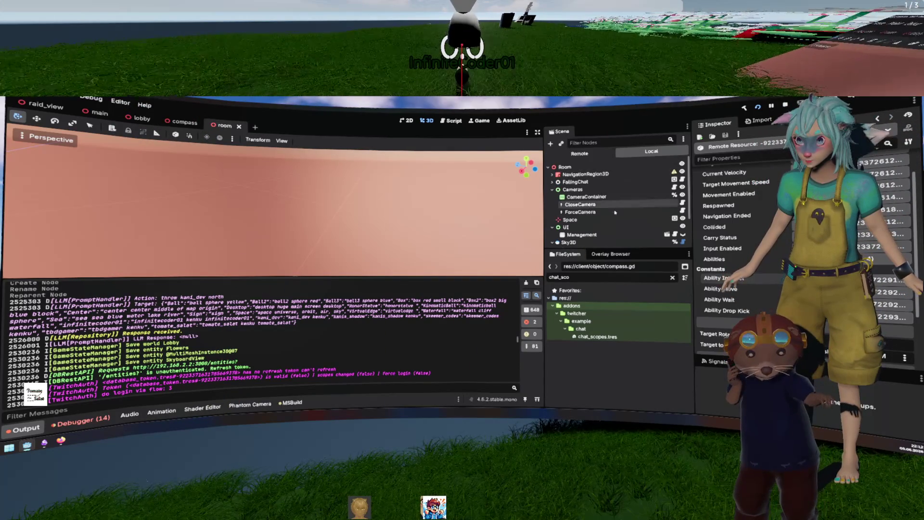
# Step: Replace the old FileSystem filter with 'compass'
pyautogui.click(598, 278)
pyautogui.hotkey('ctrl', 'a')
pyautogui.press('BackSpace')
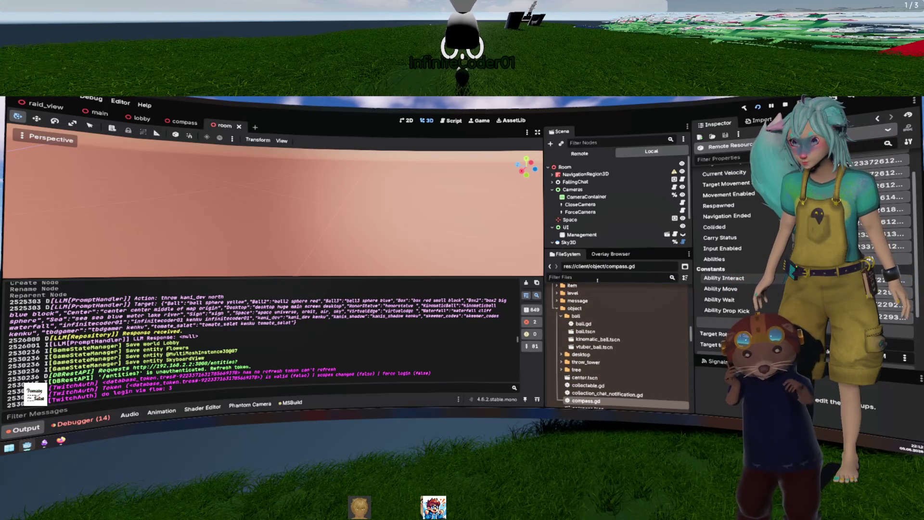
pyautogui.write('compass')
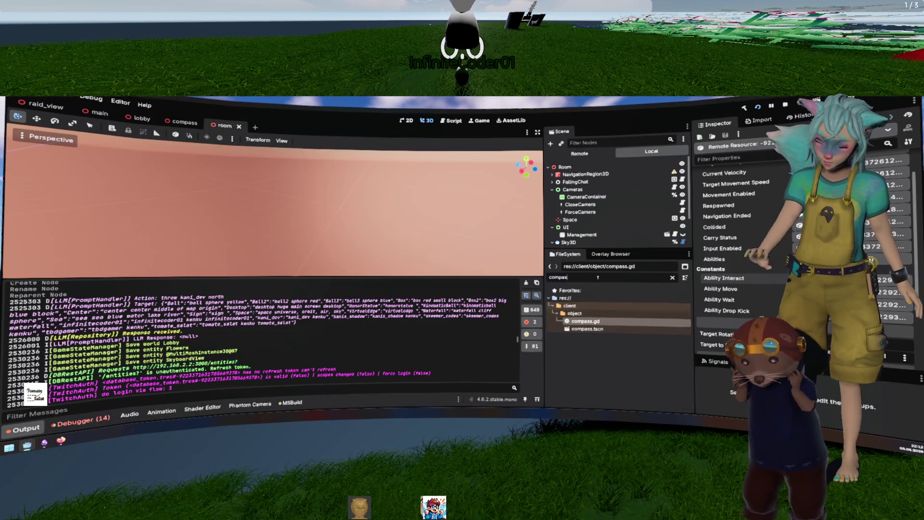
# Step: Instance compass.tscn into the room scene tree and save the scene and script
pyautogui.moveTo(592, 314); pyautogui.dragTo(579, 170)
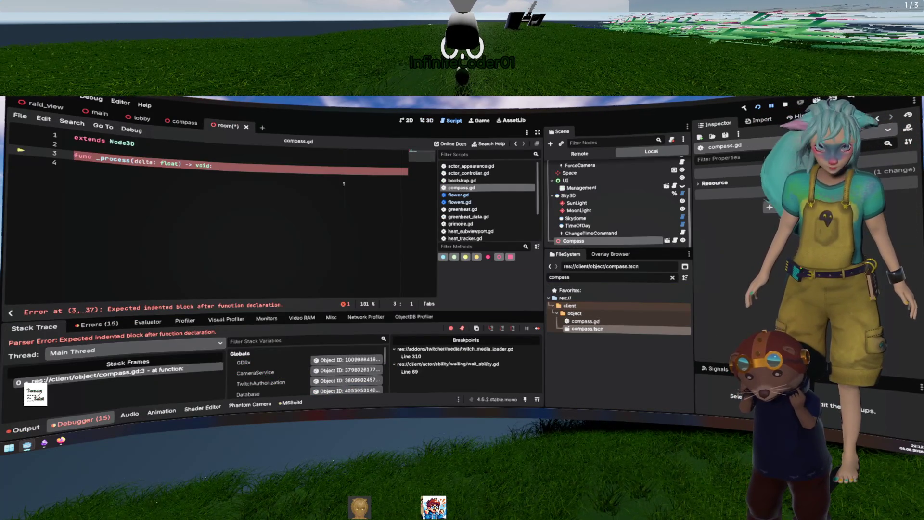
pyautogui.hotkey('ctrl', 's')
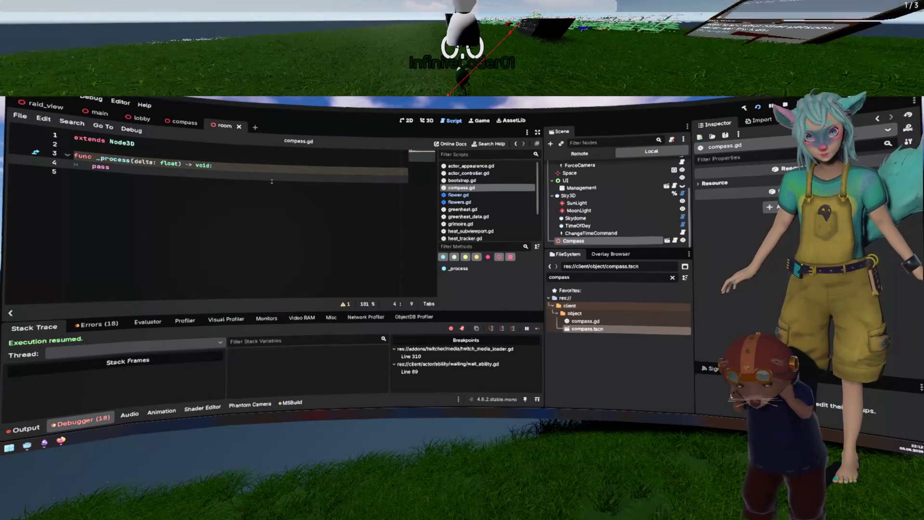
pyautogui.click(427, 121)
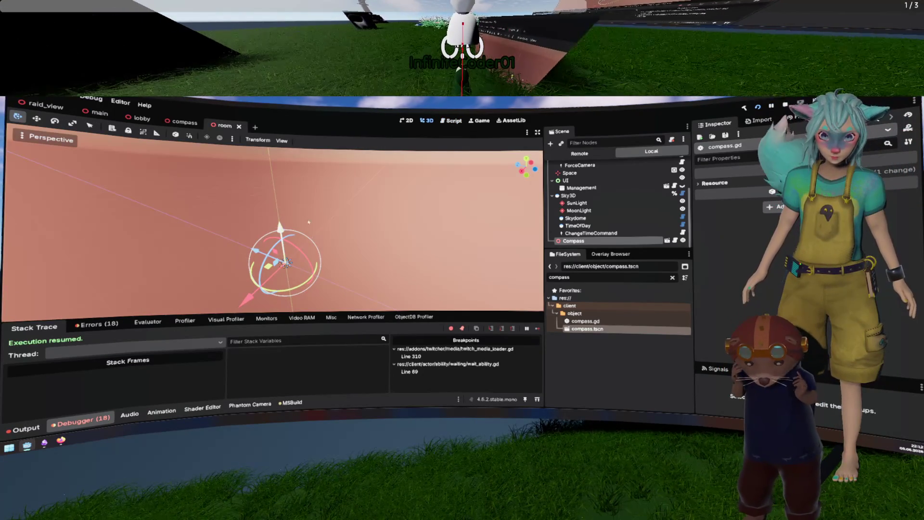
# Step: Reparent the Compass instance under a new SubViewport and shift it along Z
pyautogui.rightClick(585, 241)
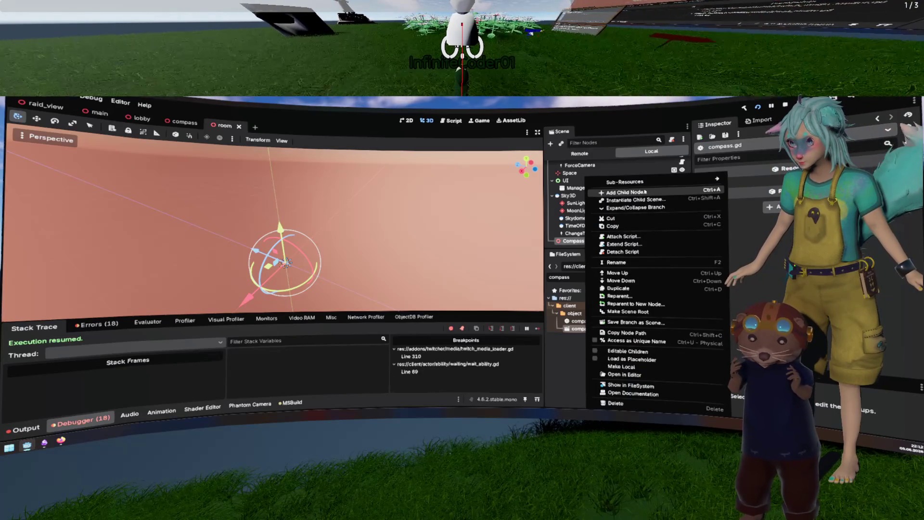
pyautogui.click(640, 192)
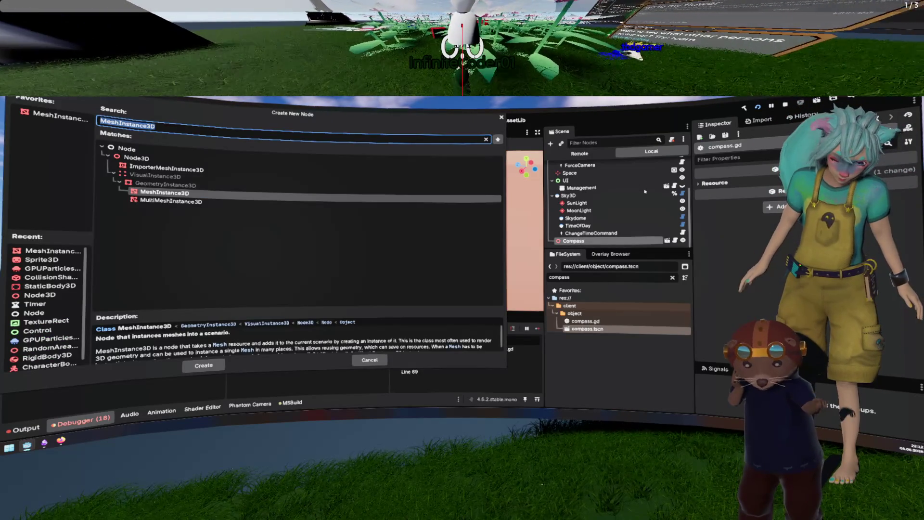
pyautogui.write('view')
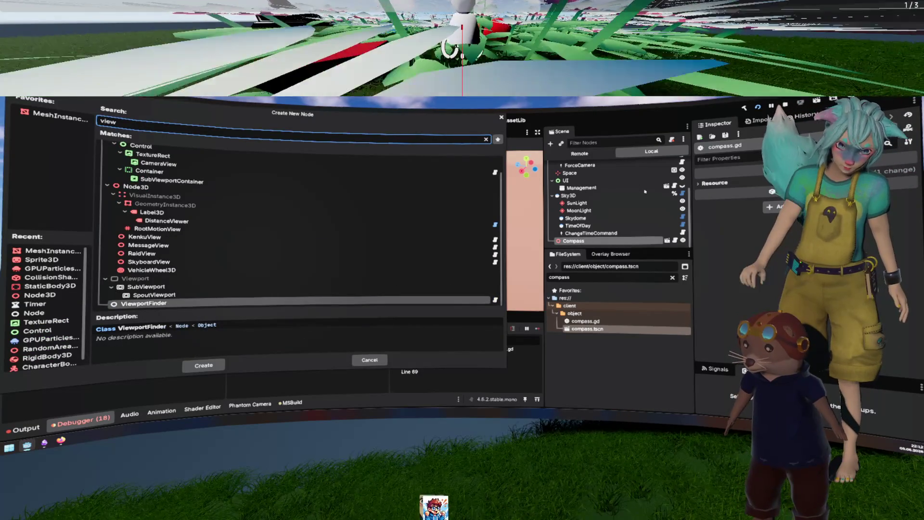
pyautogui.doubleClick(241, 287)
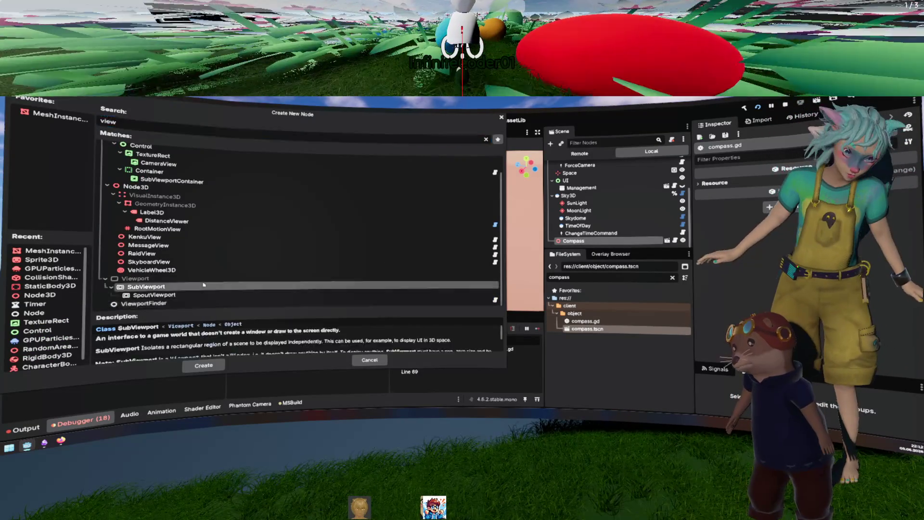
pyautogui.click(590, 235)
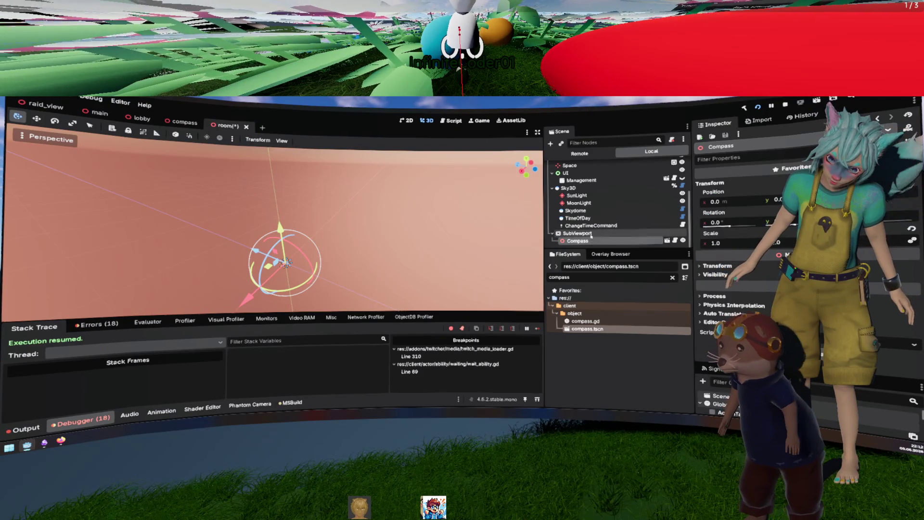
pyautogui.keyDown('ctrl'); pyautogui.click(593, 241); pyautogui.keyUp('ctrl')
pyautogui.click(284, 262)
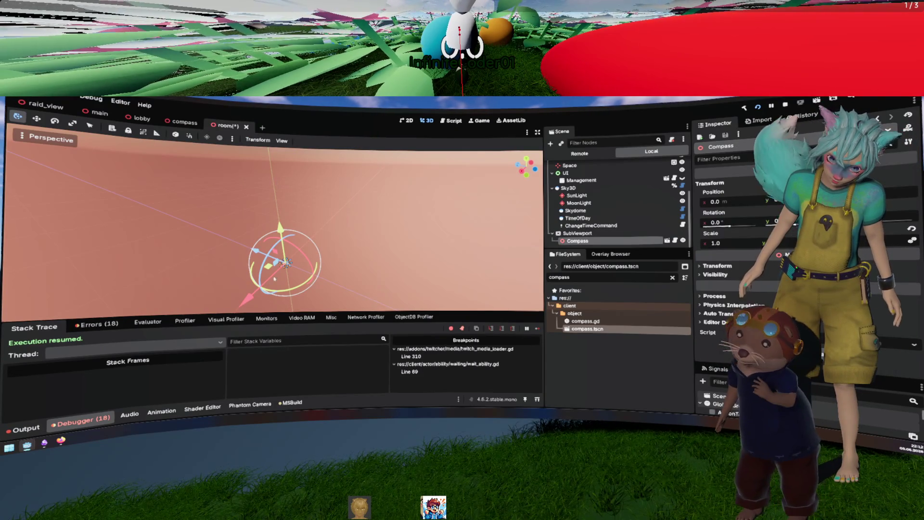
pyautogui.moveTo(257, 250); pyautogui.dragTo(252, 249)
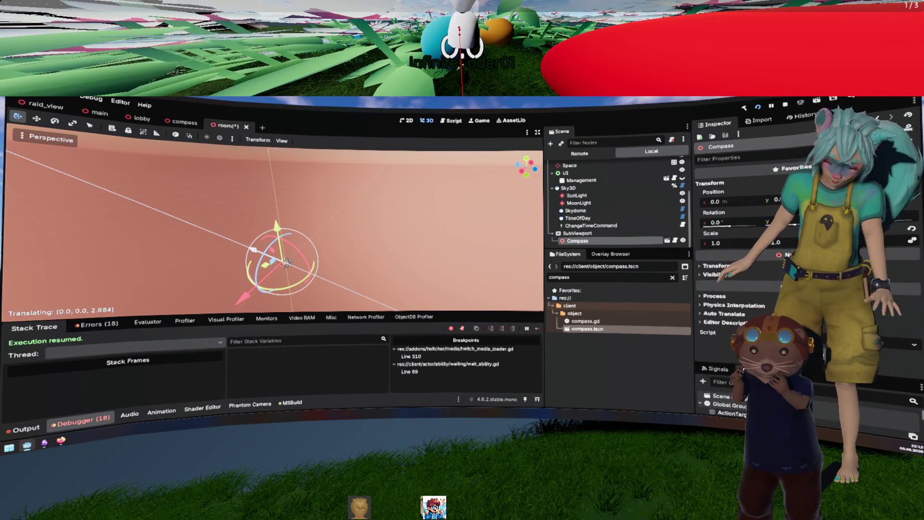
# Step: Add a Camera3D child node to the SubViewport
pyautogui.rightClick(588, 234)
pyautogui.click(631, 240)
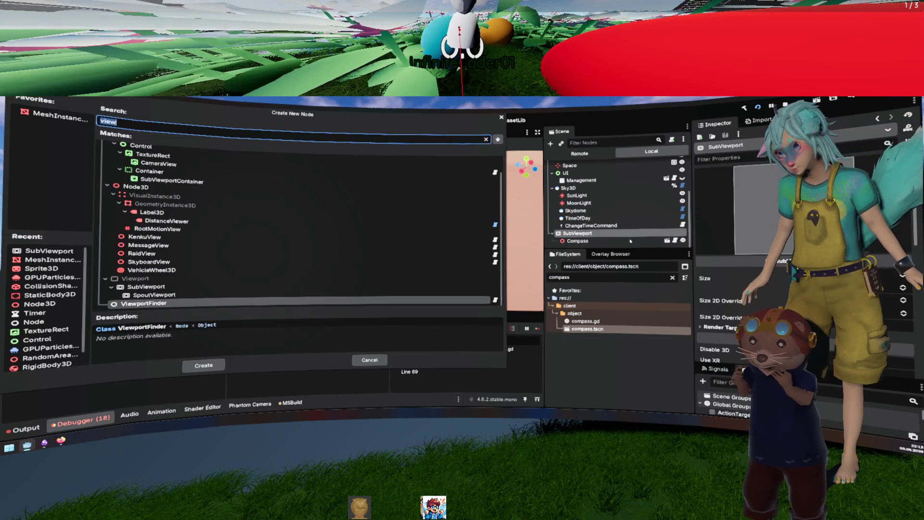
pyautogui.write('camera3d')
pyautogui.press('Return')
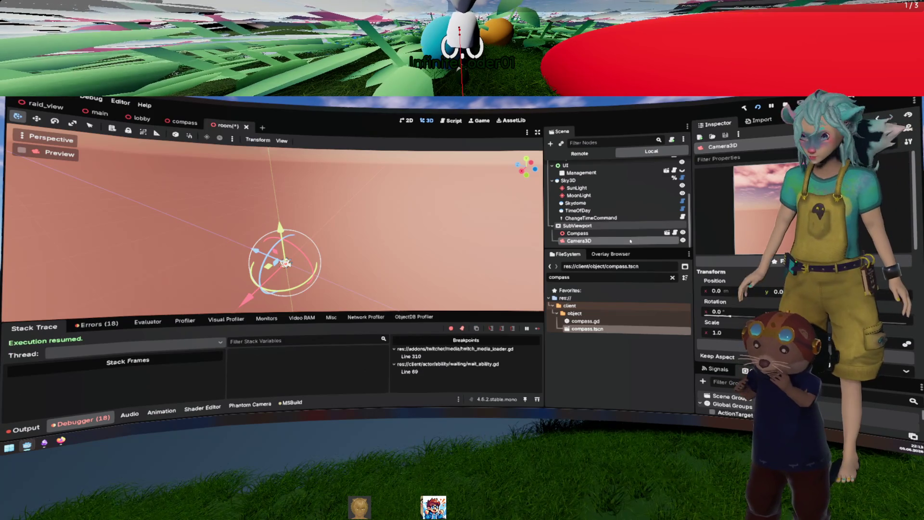
# Step: Raise the Camera3D about 0.78 m above the compass and set Rotation X to -90°
pyautogui.moveTo(281, 230); pyautogui.dragTo(279, 219)
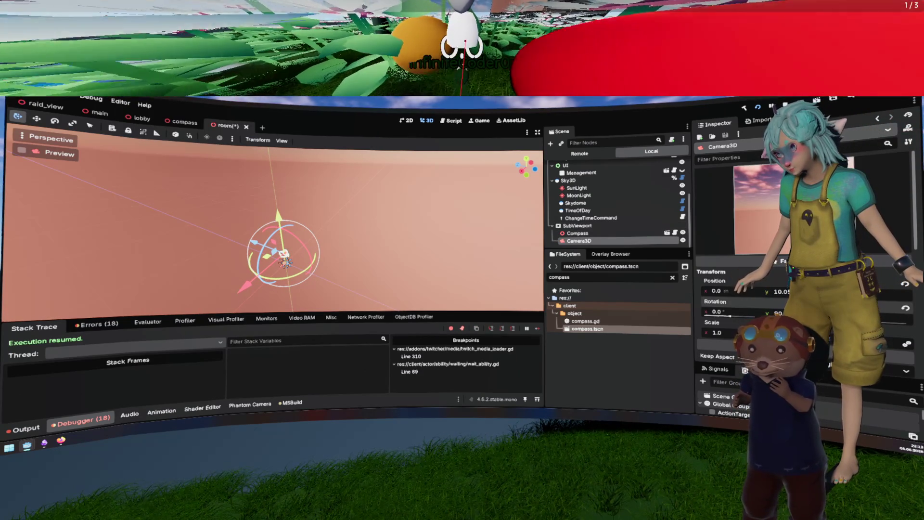
pyautogui.click(753, 312)
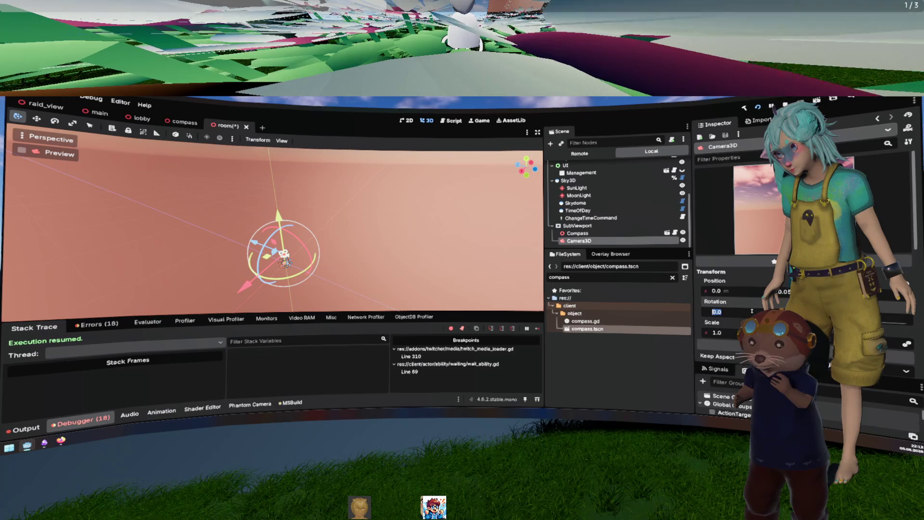
pyautogui.write('0')
pyautogui.press('Return')
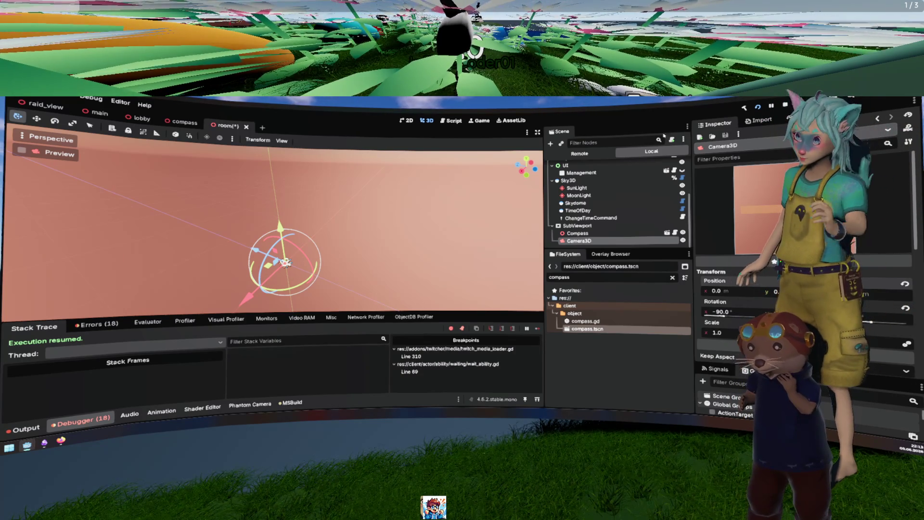
pyautogui.click(596, 234)
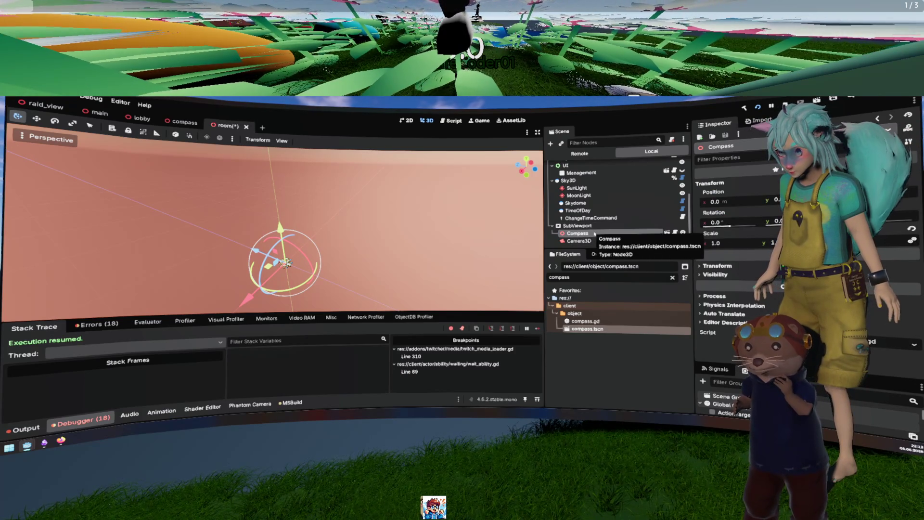
# Step: Rename the SubViewport holding Compass and Camera3D to 'CompassViewport'
pyautogui.click(596, 226)
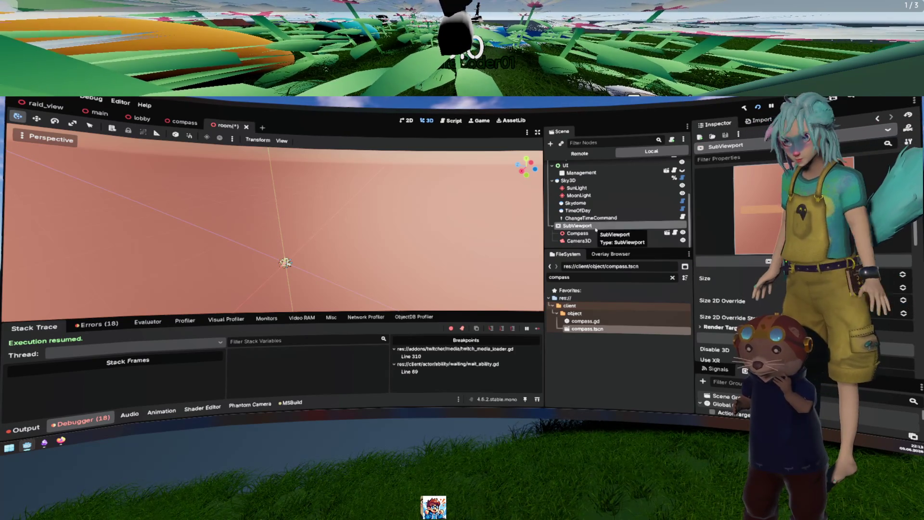
pyautogui.write('CompassView')
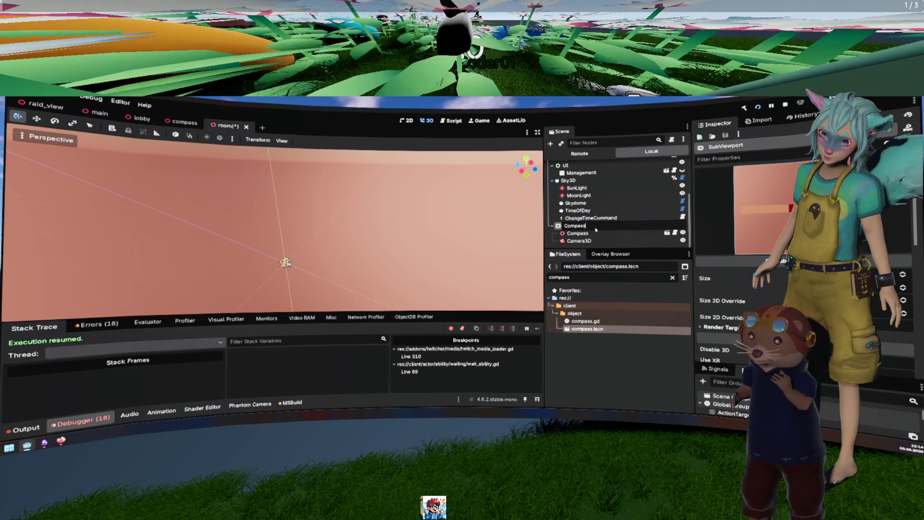
pyautogui.write('port')
pyautogui.press('Return')
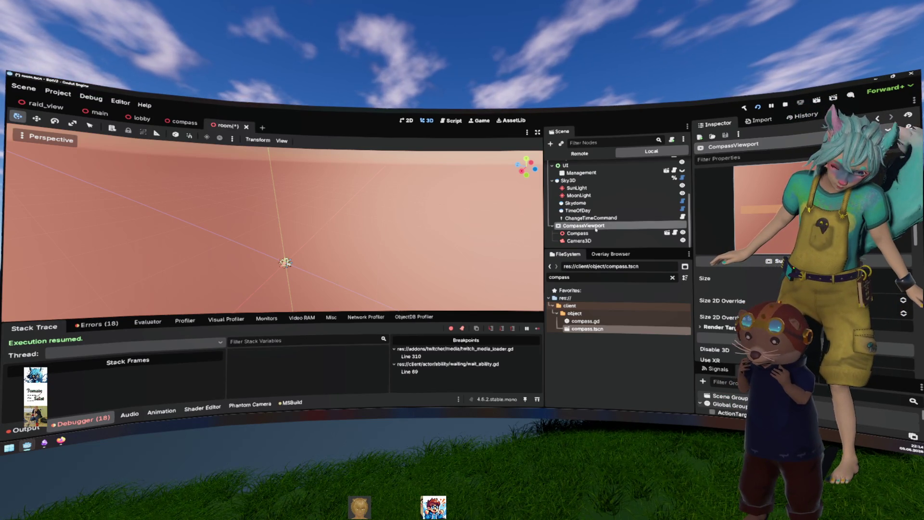
pyautogui.scroll(3, 596, 230)
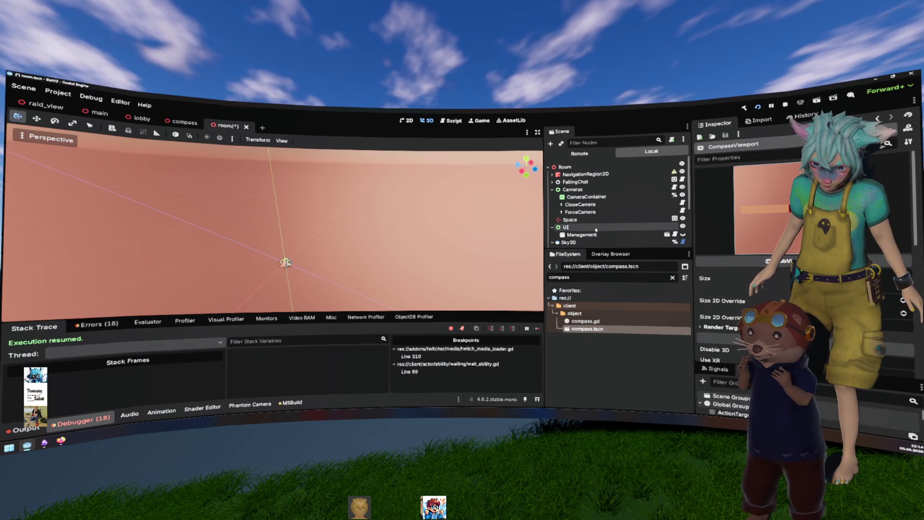
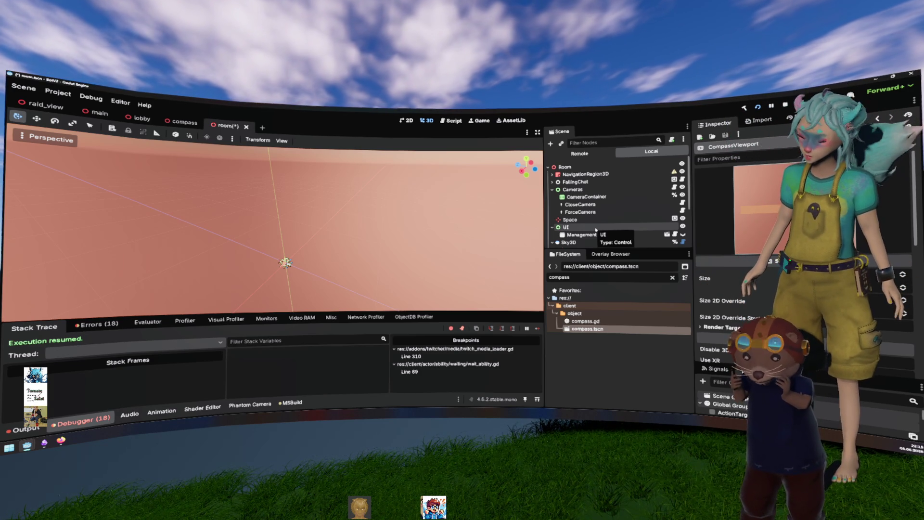
# Step: Select the Compass node under CompassViewport and open its script compass.gd
pyautogui.scroll(-3, 596, 230)
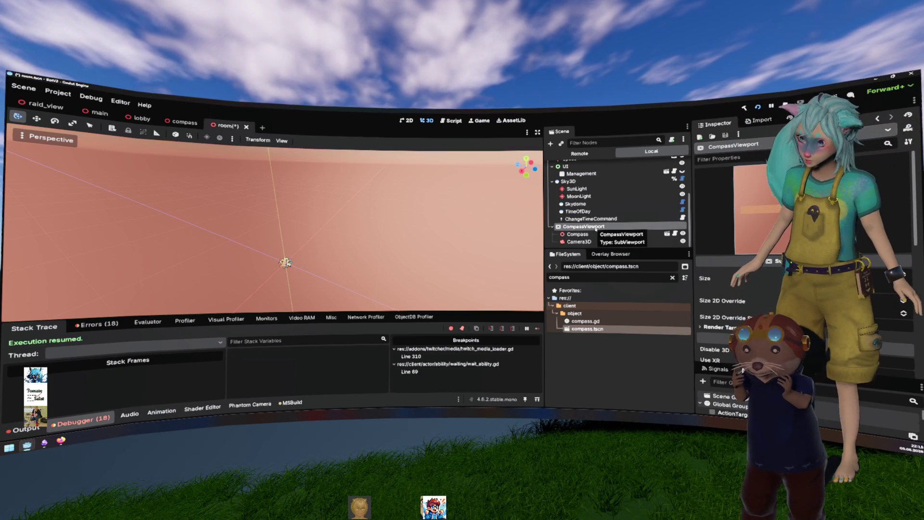
pyautogui.click(598, 234)
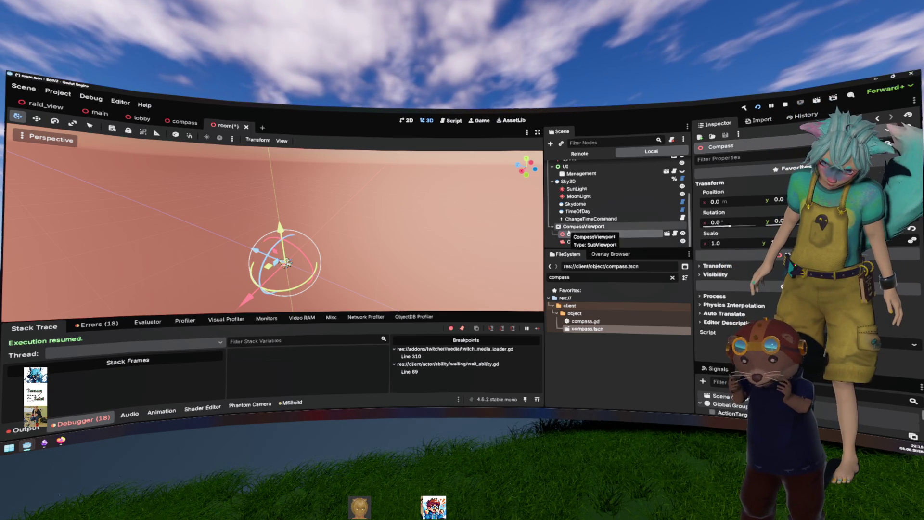
pyautogui.click(675, 233)
pyautogui.press('Up')
pyautogui.press('Up')
pyautogui.press('End')
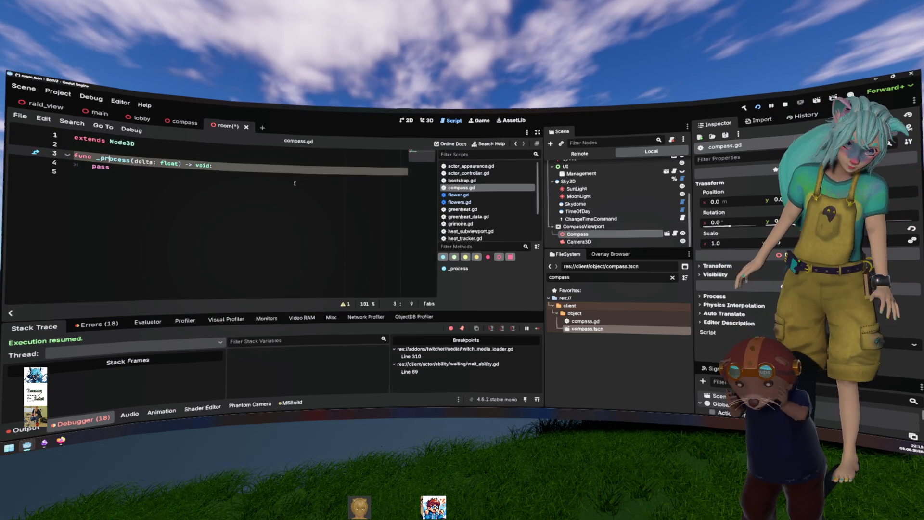
# Step: Insert a _ready() function above the _process stub in compass.gd
pyautogui.press('Return')
pyautogui.press('Return')
pyautogui.press('Up')
pyautogui.write('func _rea')
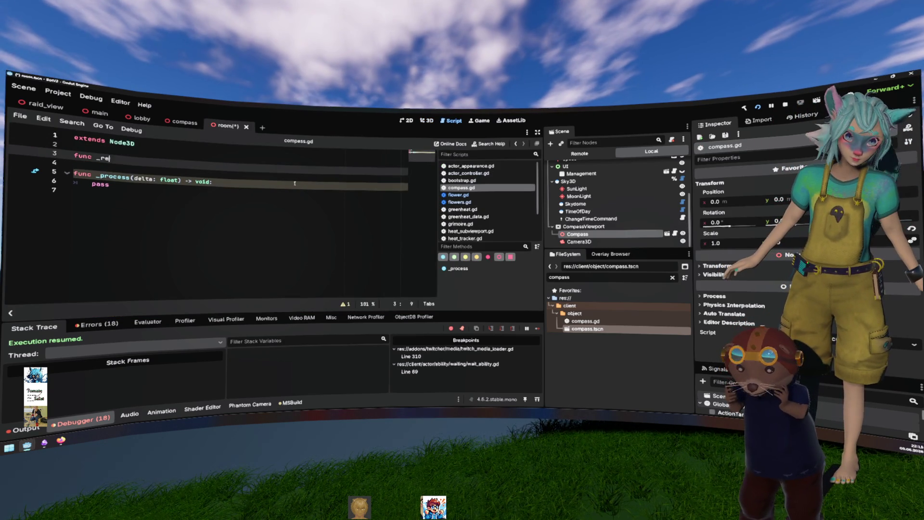
pyautogui.press('Return')
pyautogui.press('Return')
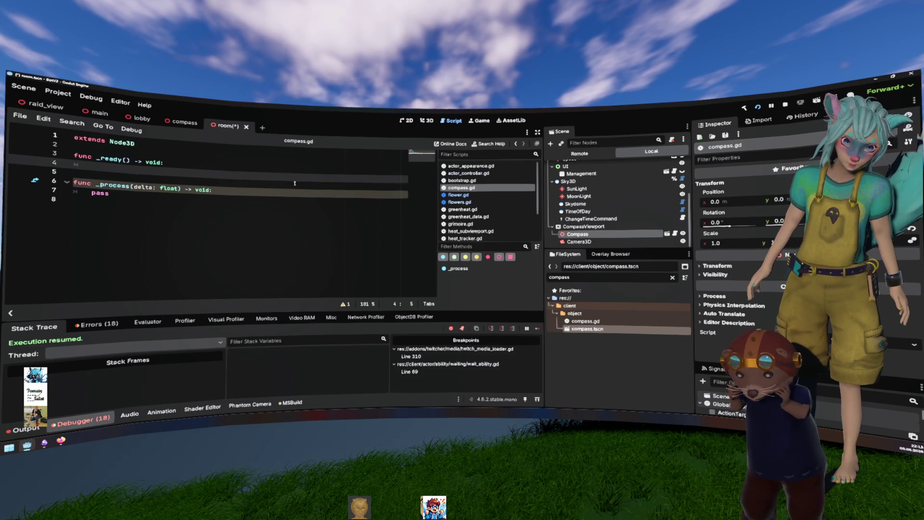
# Step: Browse the autocomplete members of PhantomCameraHost and PhantomCamera3D inside _ready
pyautogui.write('PhantomCam')
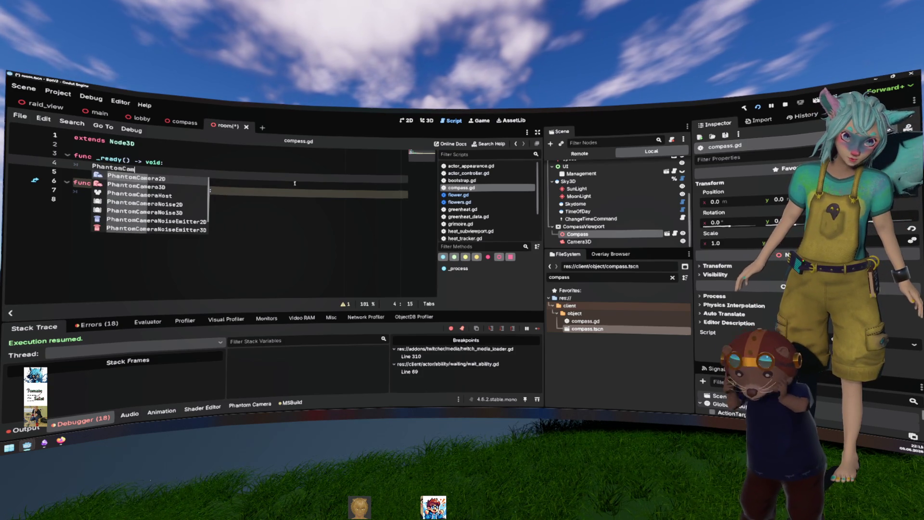
pyautogui.press('Down')
pyautogui.press('Down')
pyautogui.press('Return')
pyautogui.write('.')
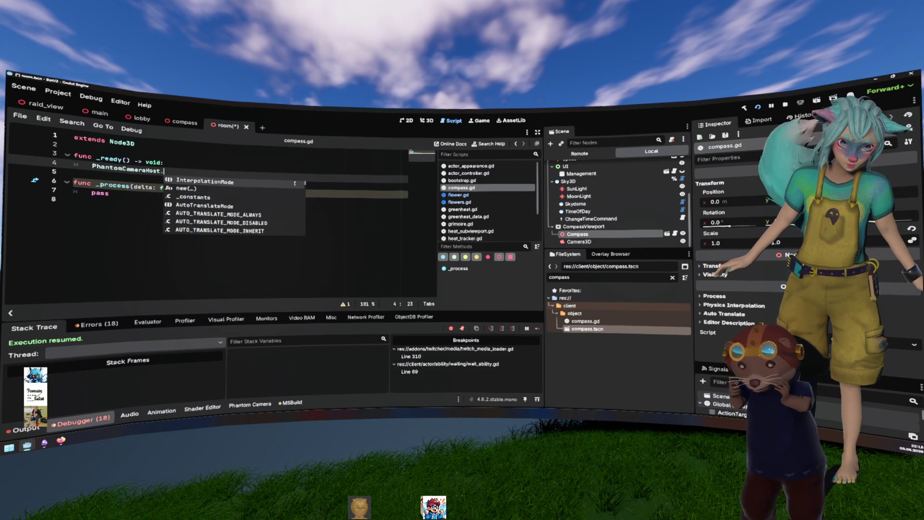
pyautogui.press('Down')
pyautogui.press('Down')
pyautogui.press('Down')
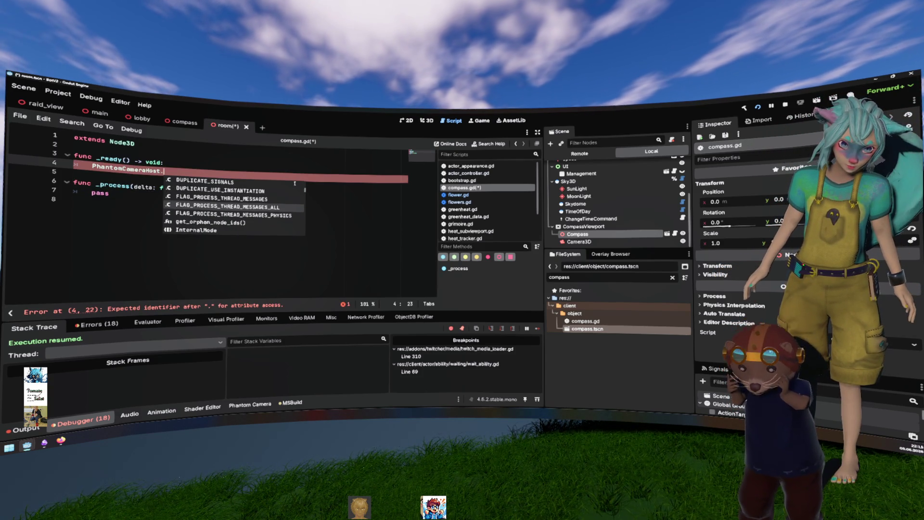
pyautogui.press('Down')
pyautogui.press('Down')
pyautogui.press('Down')
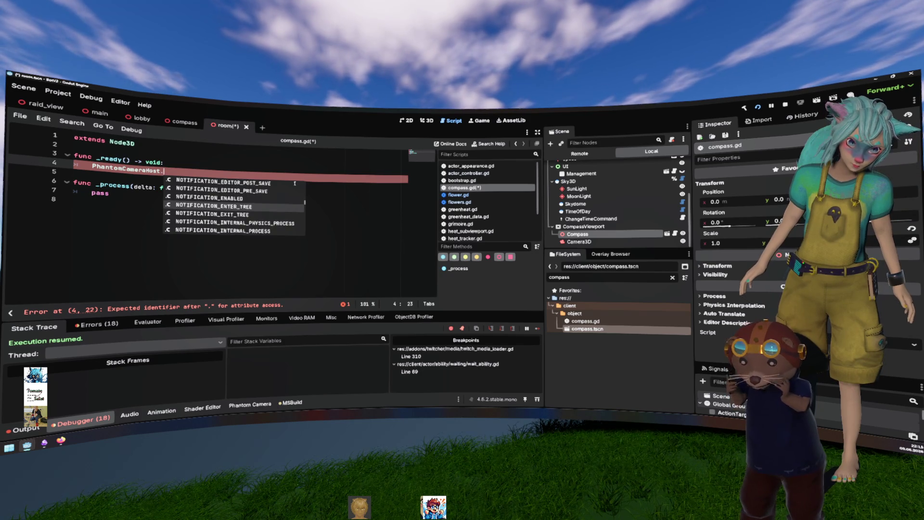
pyautogui.press('Down')
pyautogui.press('Down')
pyautogui.press('Down')
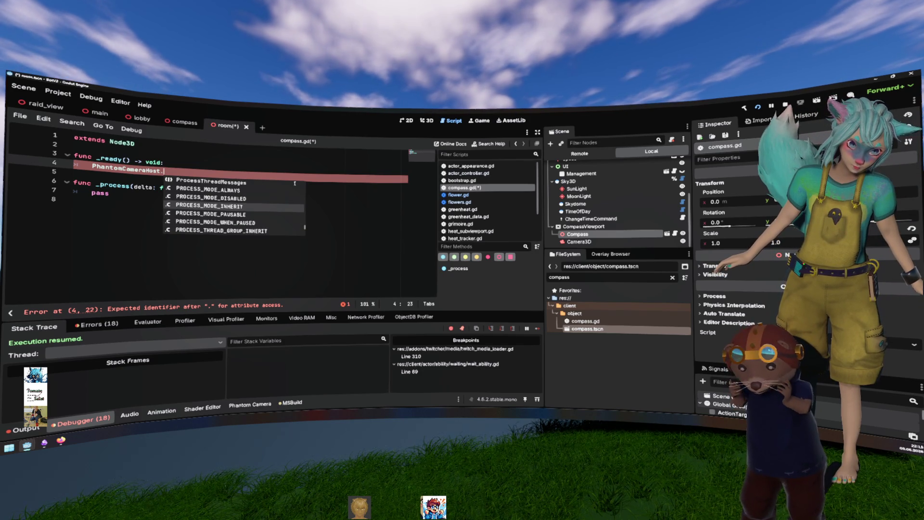
pyautogui.press('BackSpace')
pyautogui.press('BackSpace')
pyautogui.press('BackSpace')
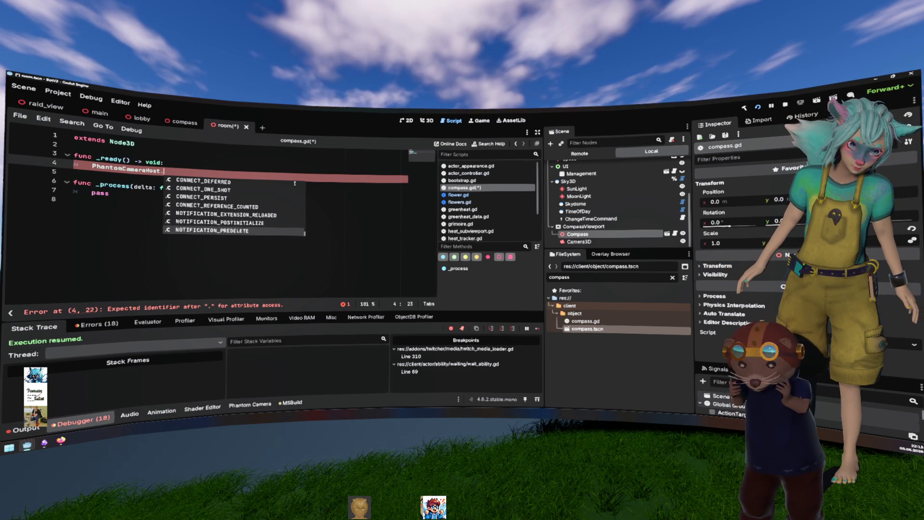
pyautogui.write('hantom')
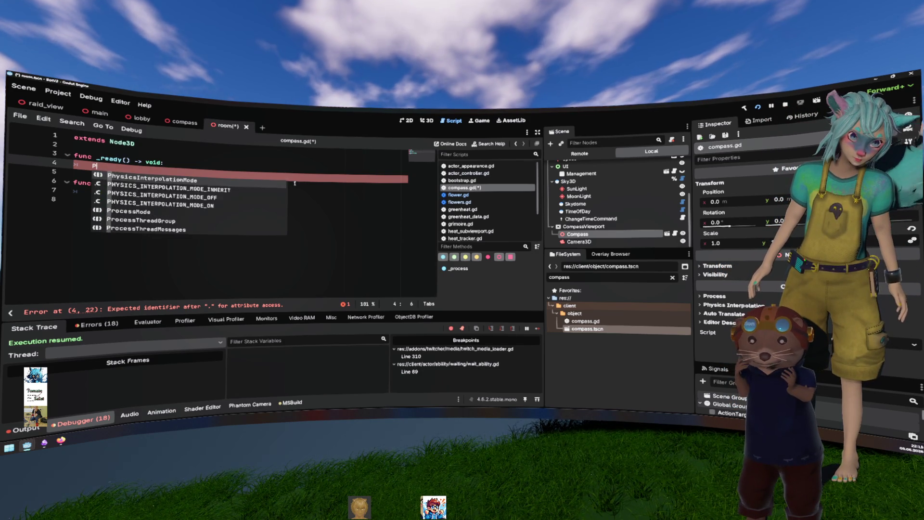
pyautogui.press('Down')
pyautogui.press('Down')
pyautogui.press('Return')
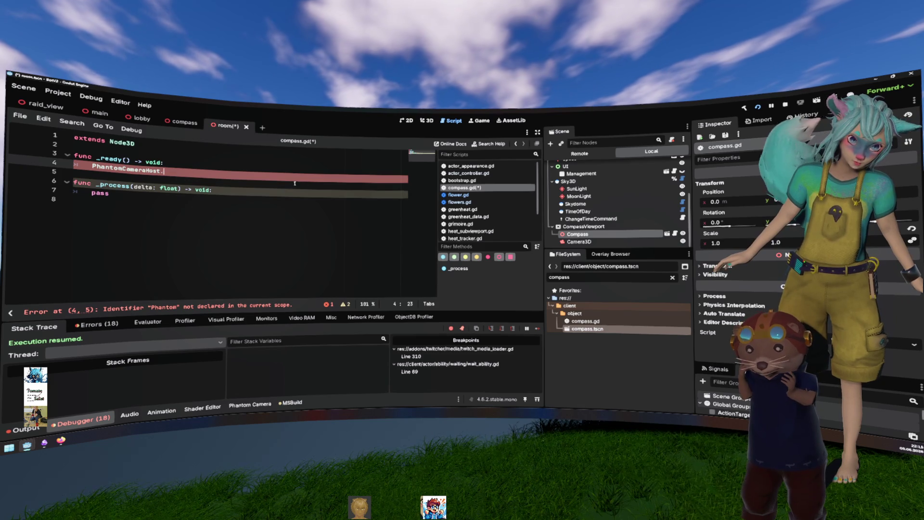
pyautogui.press('BackSpace')
pyautogui.press('BackSpace')
pyautogui.press('BackSpace')
pyautogui.write('3D.')
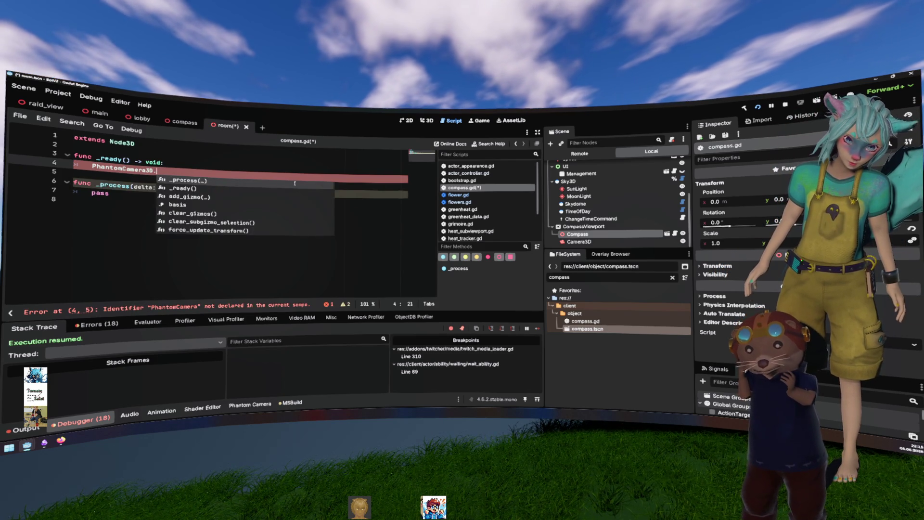
pyautogui.press('Down')
pyautogui.press('Down')
pyautogui.press('Down')
pyautogui.press('Down')
pyautogui.press('Down')
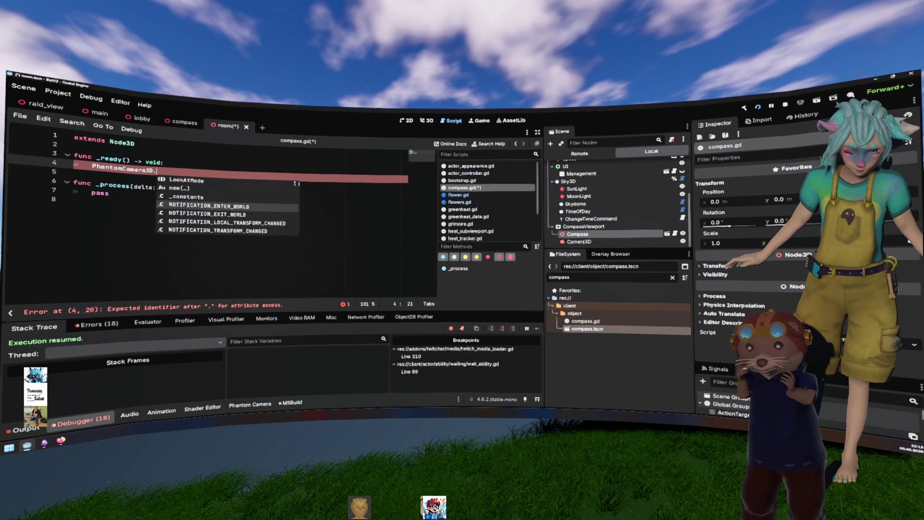
pyautogui.press('Down')
pyautogui.press('Down')
pyautogui.press('Down')
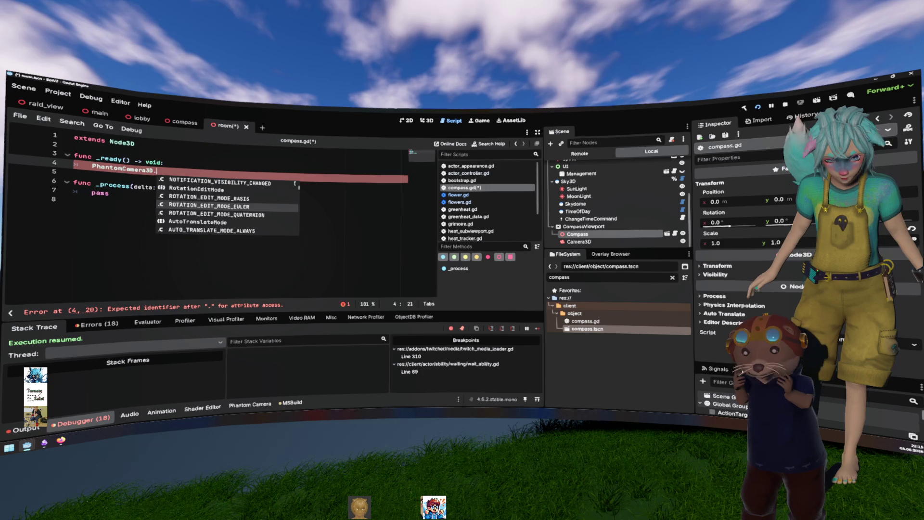
# Step: Replace that line with the declaration 'var host: PhantomCameraHost' in _ready
pyautogui.hotkey('ctrl', 'BackSpace')
pyautogui.hotkey('ctrl', 'BackSpace')
pyautogui.write('var hos')
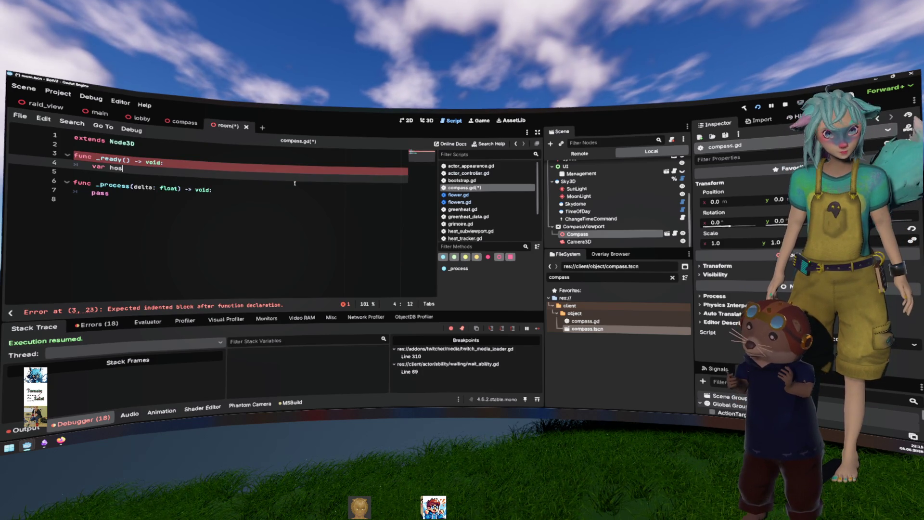
pyautogui.write('t: Pha')
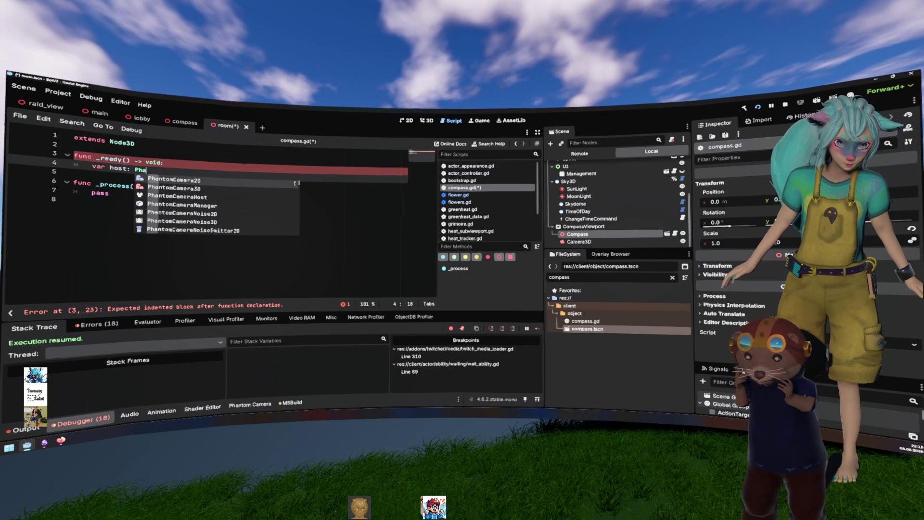
pyautogui.write('ntomCam')
pyautogui.press('Down')
pyautogui.press('Down')
pyautogui.press('Return')
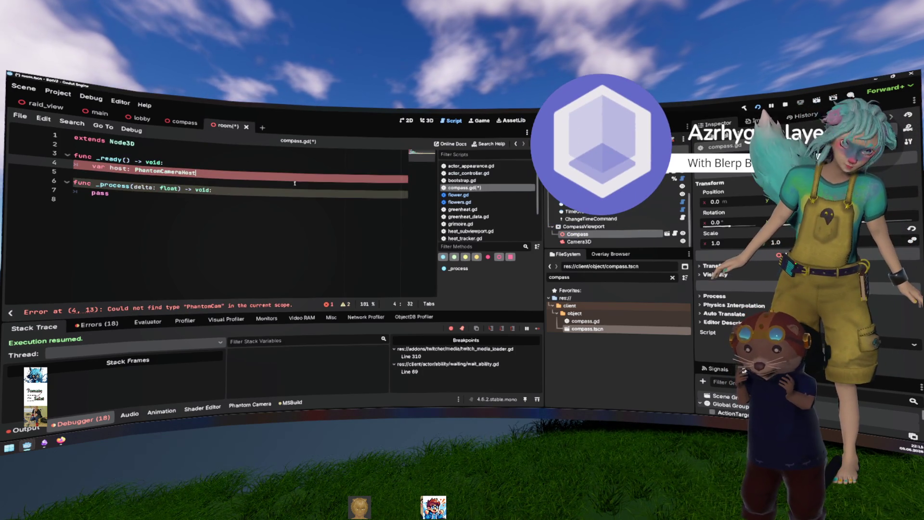
# Step: Write 'var camera: Camera3D = host.camera_3d' below the host declaration
pyautogui.press('Return')
pyautogui.write('host')
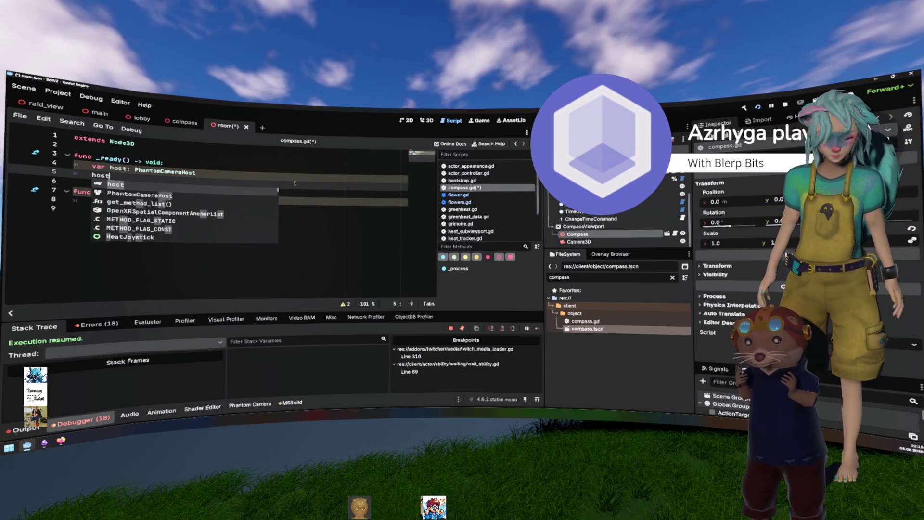
pyautogui.write('.')
pyautogui.press('Down')
pyautogui.press('Return')
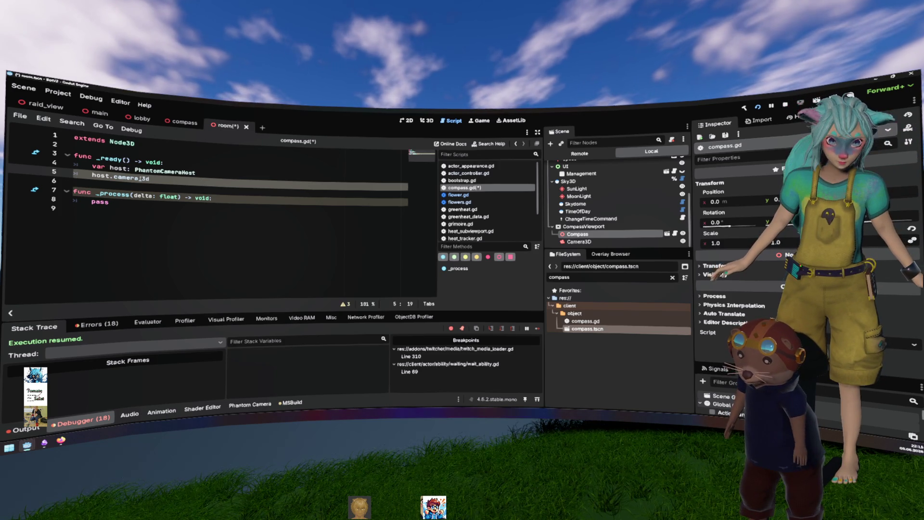
pyautogui.press('Home')
pyautogui.write('var camera')
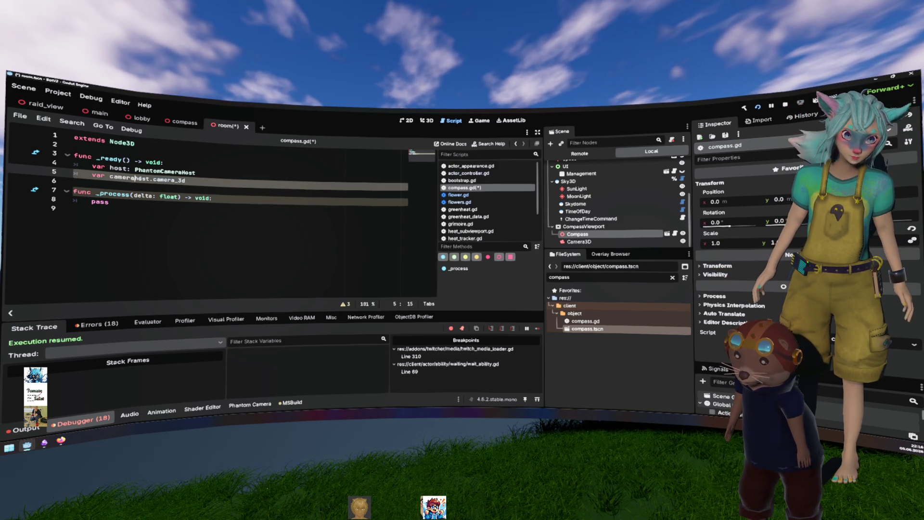
pyautogui.write(': Camera')
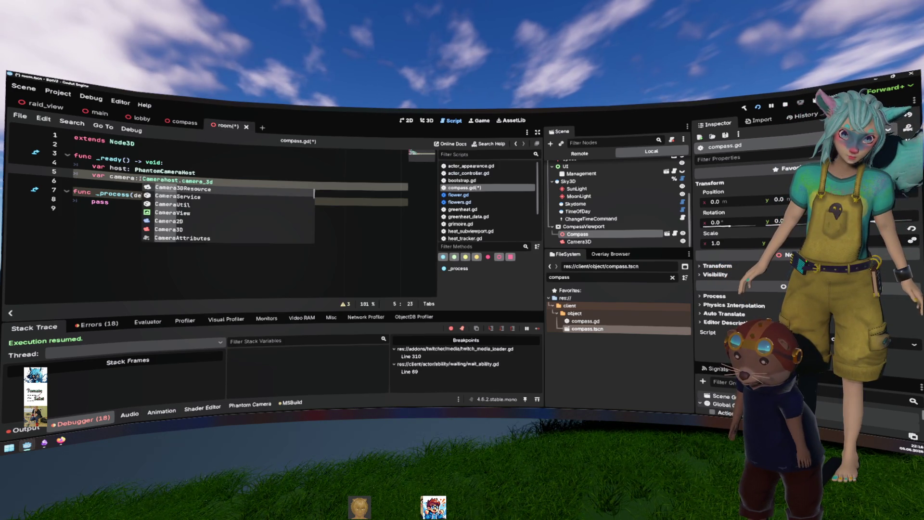
pyautogui.write('3D =')
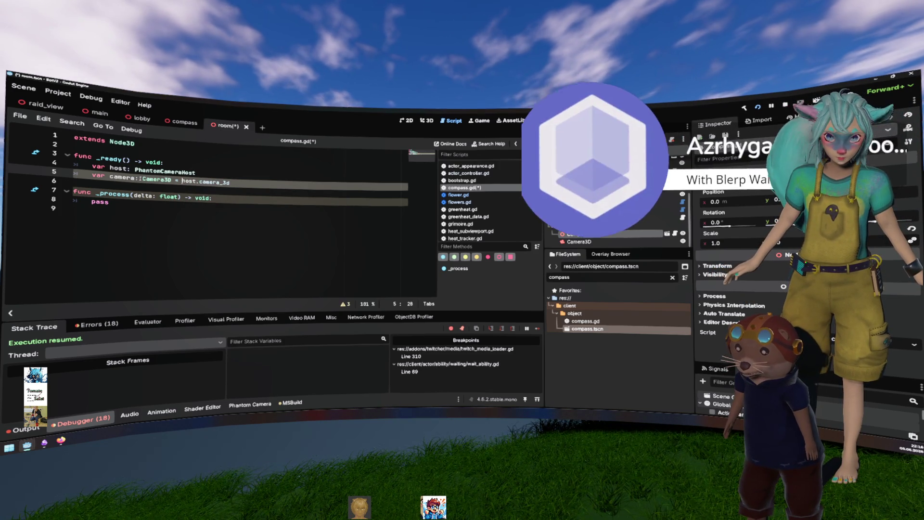
# Step: Move the camera declaration out of _ready into the _process body
pyautogui.press('Home')
pyautogui.hotkey('shift', 'End')
pyautogui.press('BackSpace')
pyautogui.press('Down')
pyautogui.press('Down')
pyautogui.press('Down')
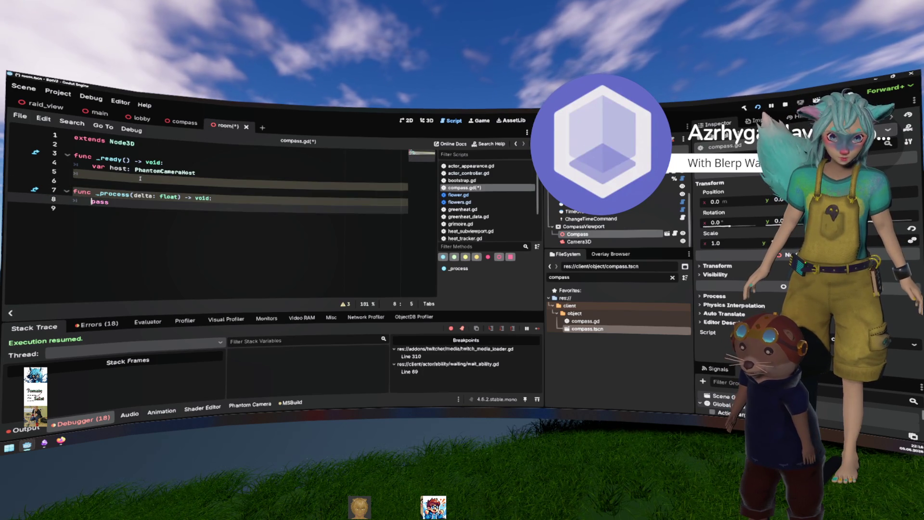
pyautogui.hotkey('ctrl', 'v')
pyautogui.press('Up')
pyautogui.press('Up')
pyautogui.press('Up')
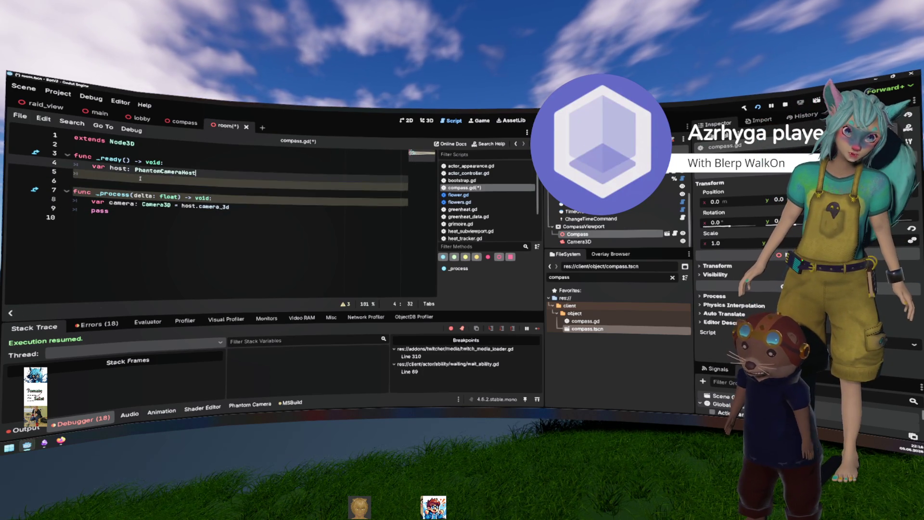
pyautogui.hotkey('shift', 'Home')
pyautogui.hotkey('ctrl', 'x')
pyautogui.press('Up')
pyautogui.press('Home')
pyautogui.hotkey('ctrl', 'v')
pyautogui.press('Return')
pyautogui.press('Return')
pyautogui.press('Up')
pyautogui.press('Up')
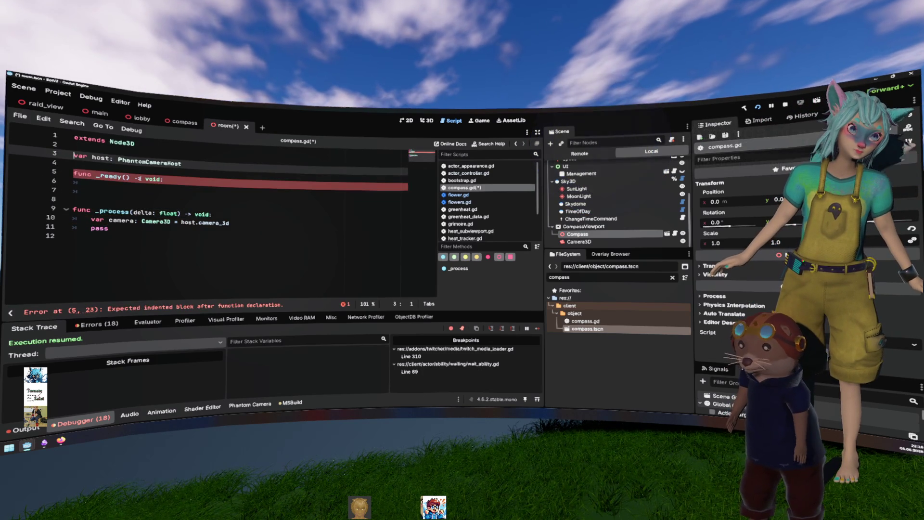
pyautogui.write('@export')
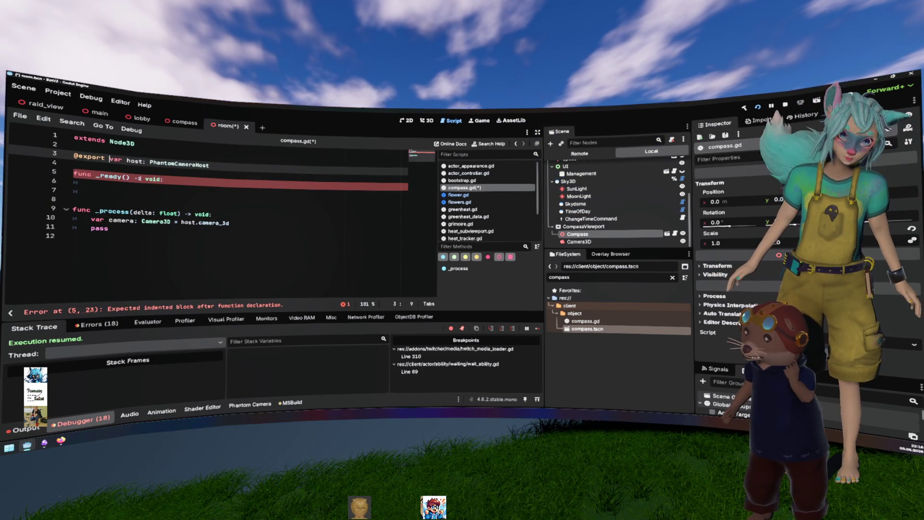
pyautogui.click(151, 195)
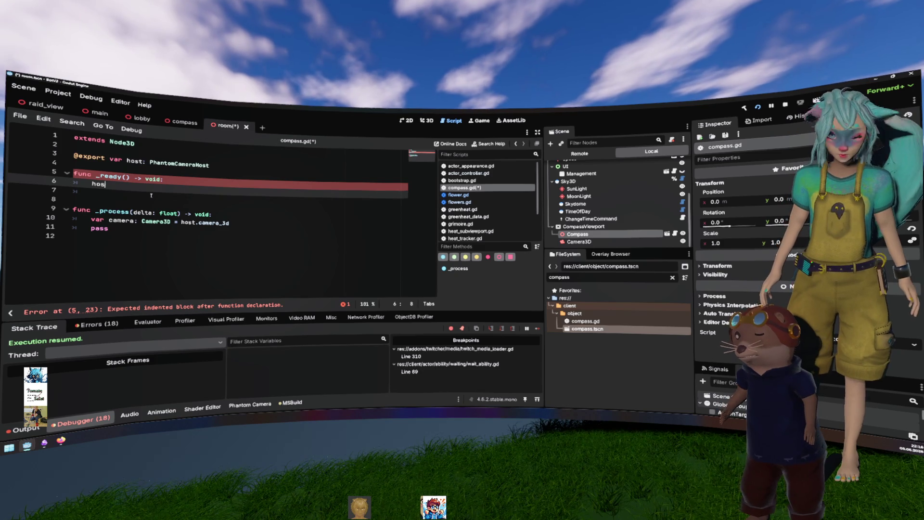
pyautogui.write('P')
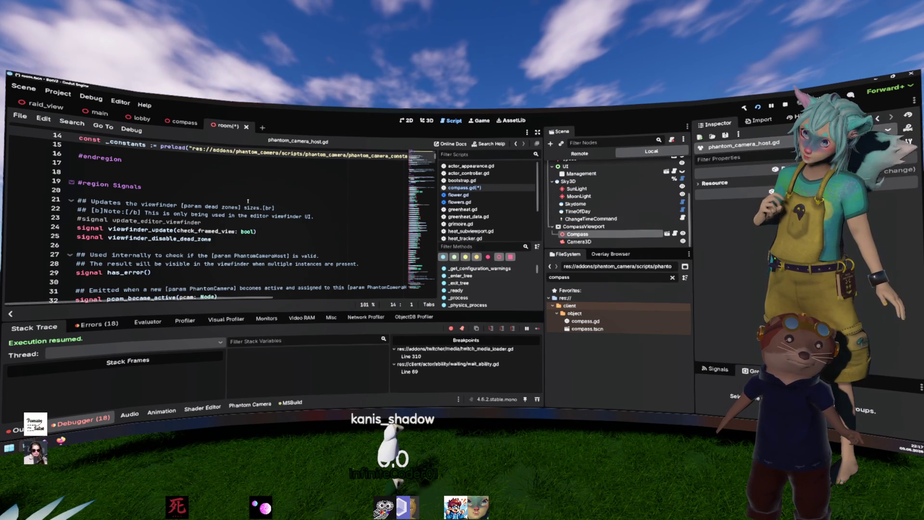
# Step: Read the Signals region of phantom_camera_host.gd, then return to the room scene's 3D view
pyautogui.click(278, 191)
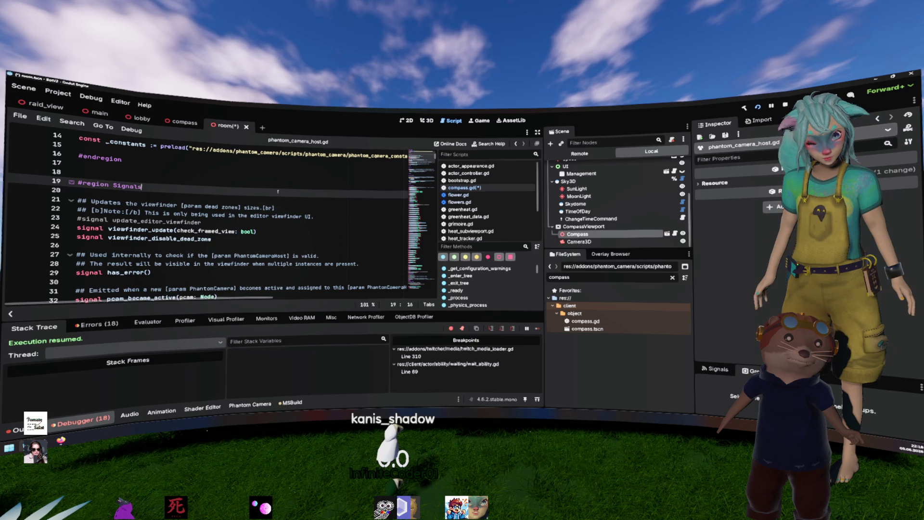
pyautogui.moveTo(293, 155)
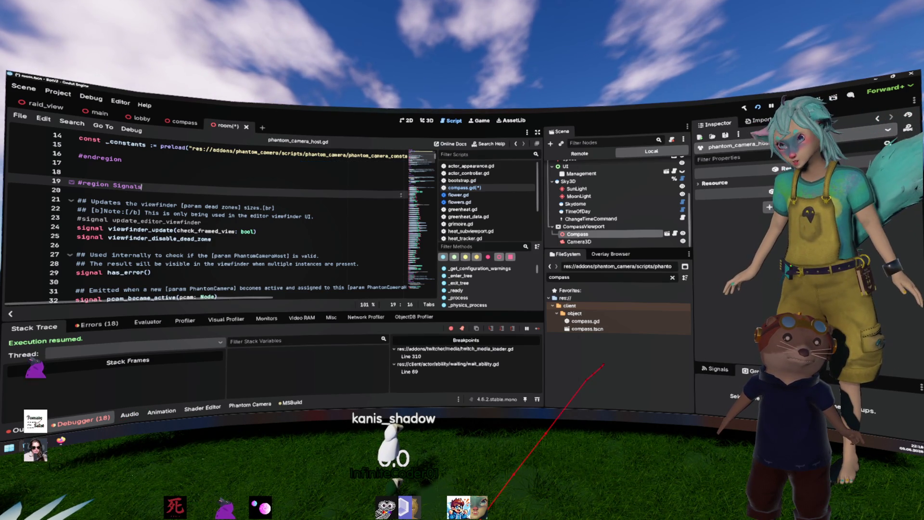
pyautogui.hotkey('ctrl', 'F2')
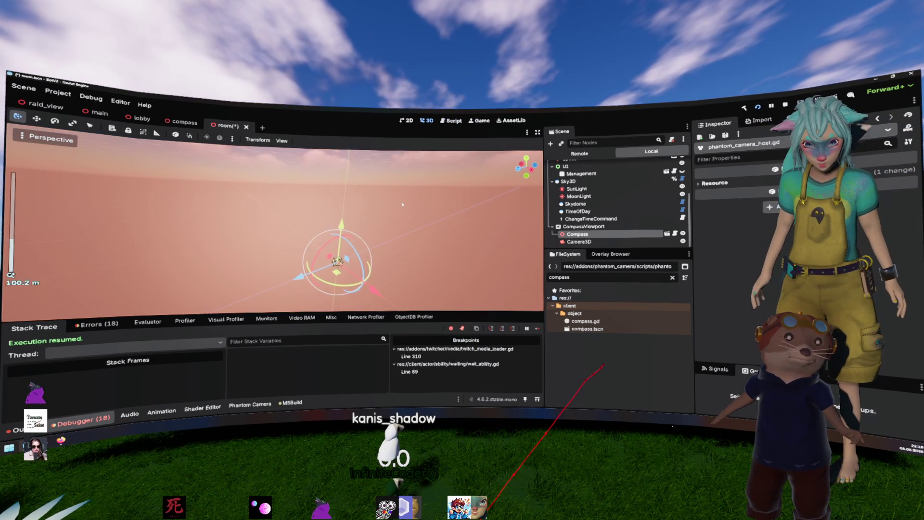
# Step: Tilt the 3D view and focus it on the Compass node
pyautogui.moveTo(402, 204)
pyautogui.mouseDown()
pyautogui.moveTo(380, 193)
pyautogui.moveTo(380, 212)
pyautogui.mouseUp()
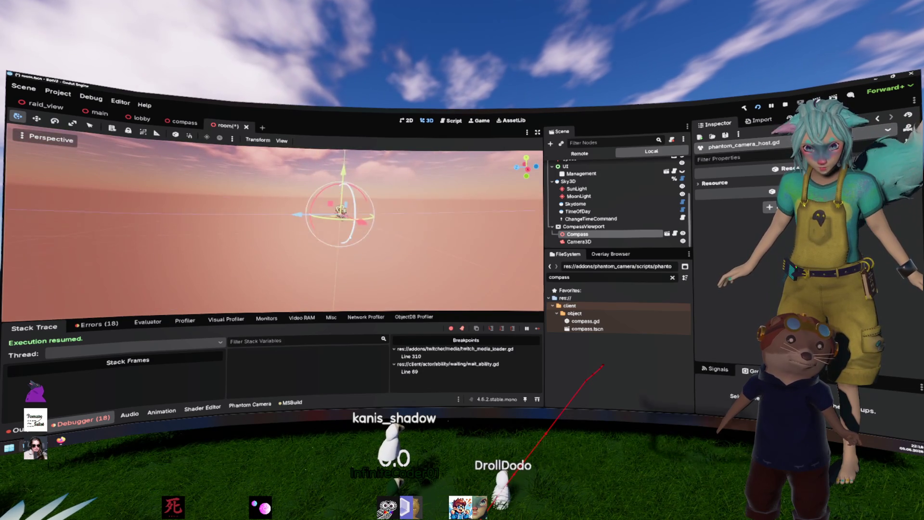
pyautogui.scroll(-5, 460, 217)
pyautogui.scroll(5, 460, 218)
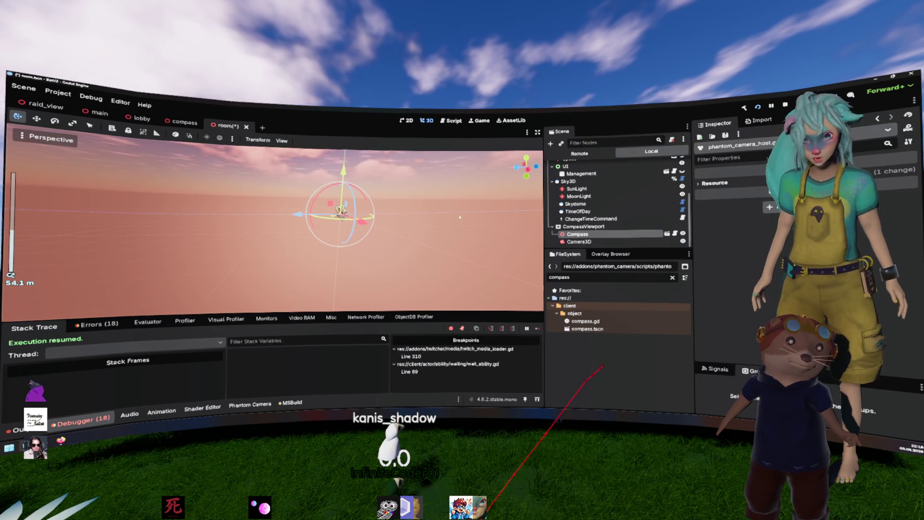
pyautogui.click(340, 212)
pyautogui.press('f')
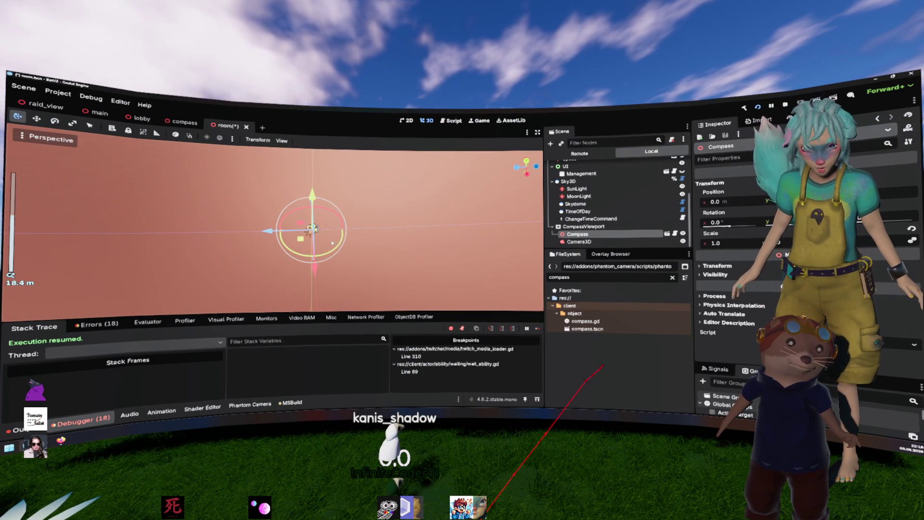
pyautogui.scroll(10, 332, 243)
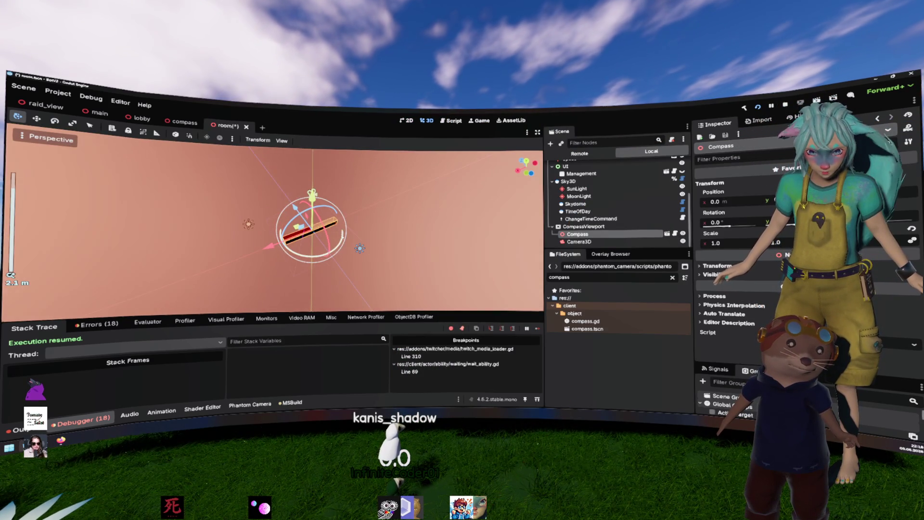
# Step: Inspect CompassViewport's viewport properties and save the room scene
pyautogui.click(579, 242)
pyautogui.click(578, 234)
pyautogui.click(584, 227)
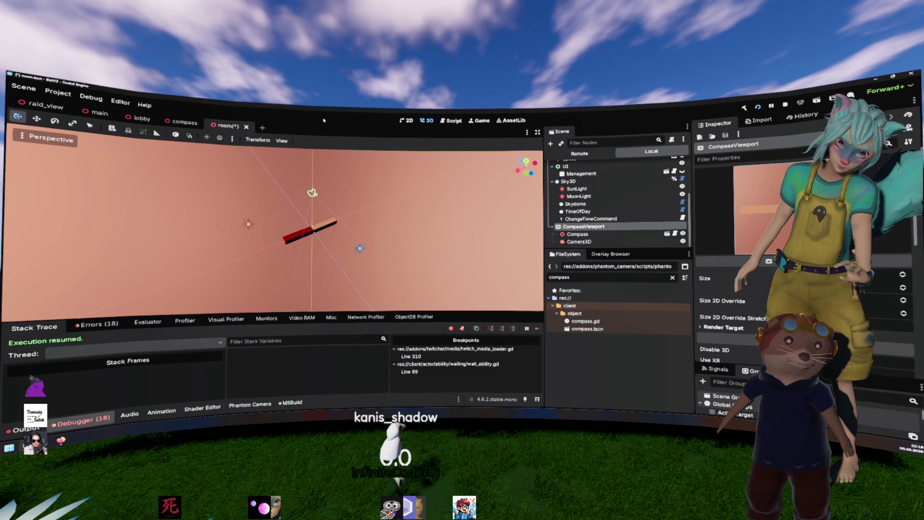
pyautogui.hotkey('ctrl', 's')
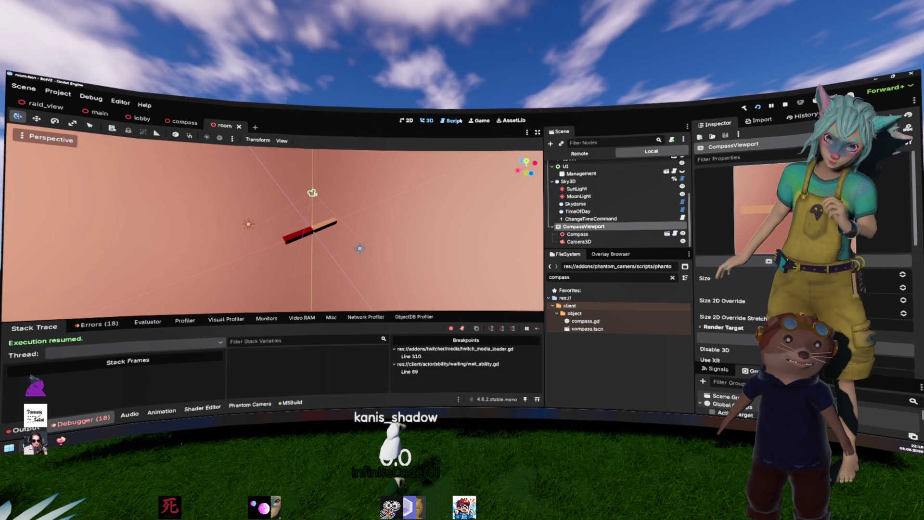
# Step: Delete the leftover _ready function from compass.gd and save the script
pyautogui.click(457, 120)
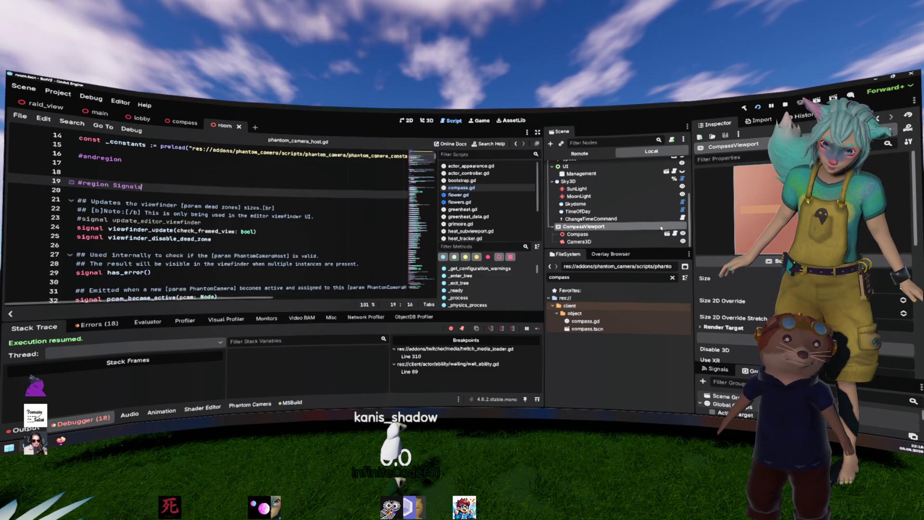
pyautogui.click(675, 233)
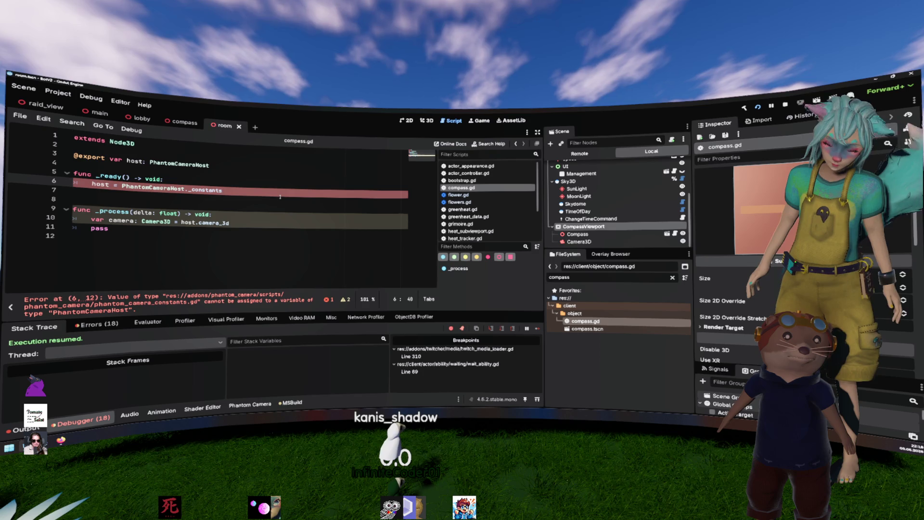
pyautogui.hotkey('ctrl', 'shift', 'k')
pyautogui.hotkey('shift', 'Up')
pyautogui.hotkey('shift', 'Up')
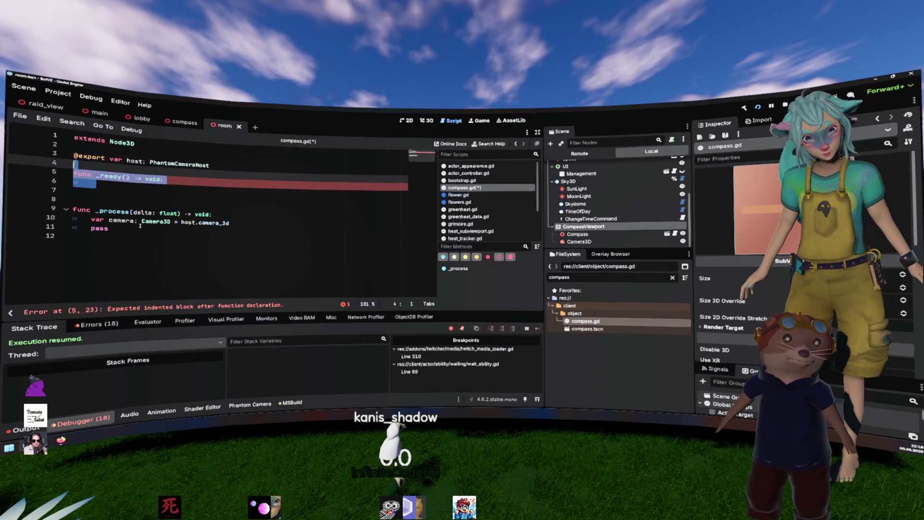
pyautogui.hotkey('ctrl', 'shift', 'k')
pyautogui.hotkey('ctrl', 'shift', 'k')
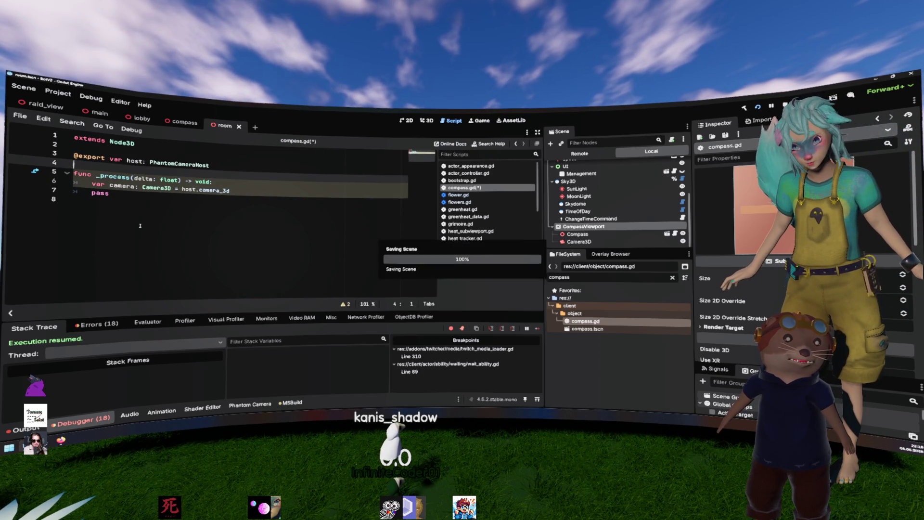
pyautogui.hotkey('ctrl', 's')
pyautogui.scroll(2, 599, 212)
pyautogui.scroll(2, 599, 212)
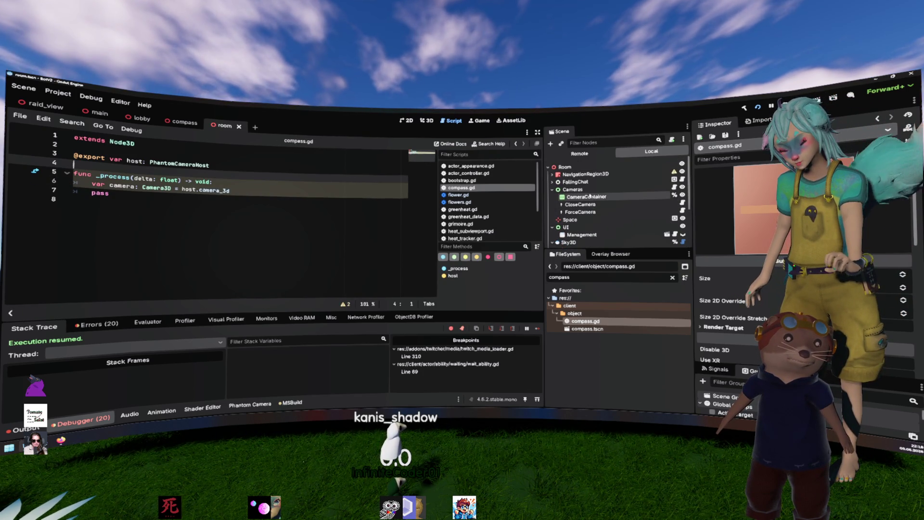
pyautogui.scroll(-2, 591, 197)
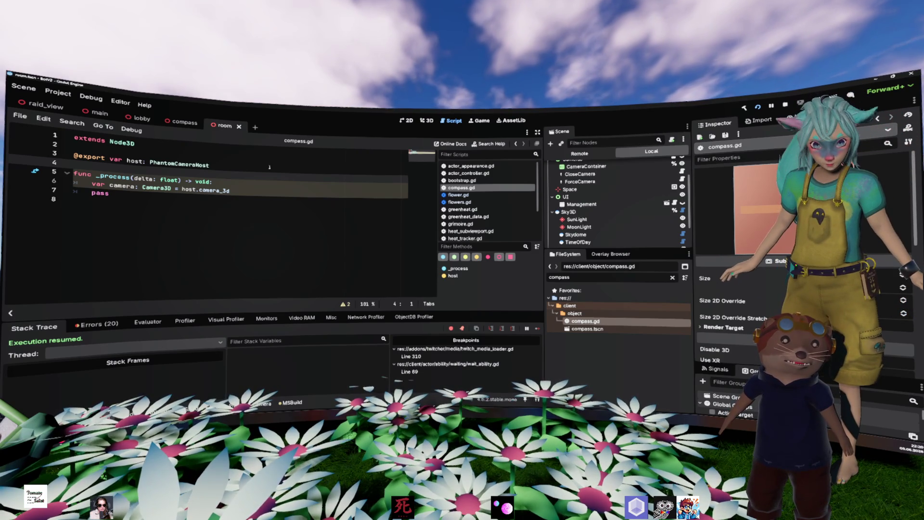
pyautogui.click(110, 185)
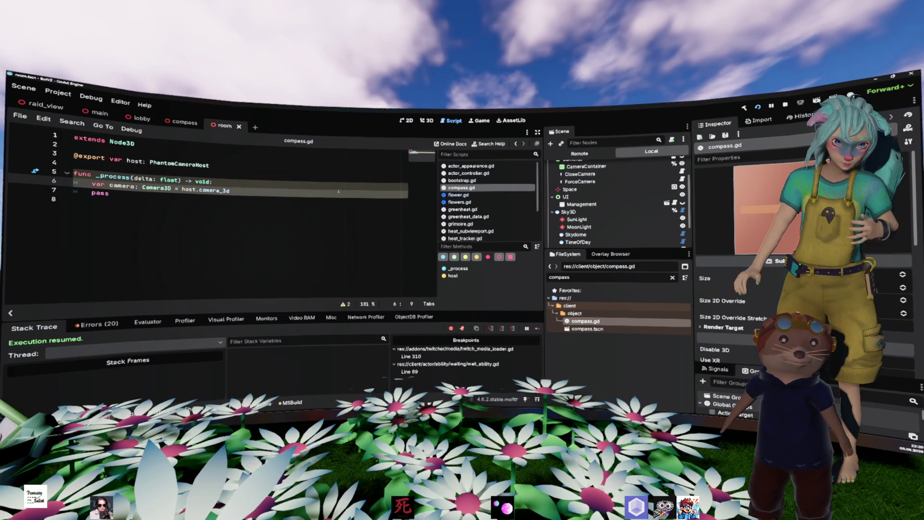
pyautogui.keyDown('ctrl'); pyautogui.click(179, 164); pyautogui.keyUp('ctrl')
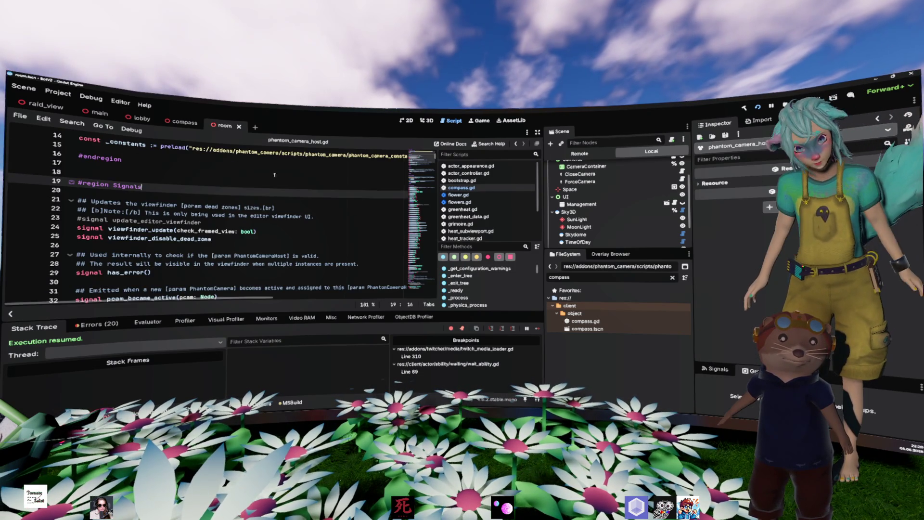
pyautogui.scroll(4, 312, 174)
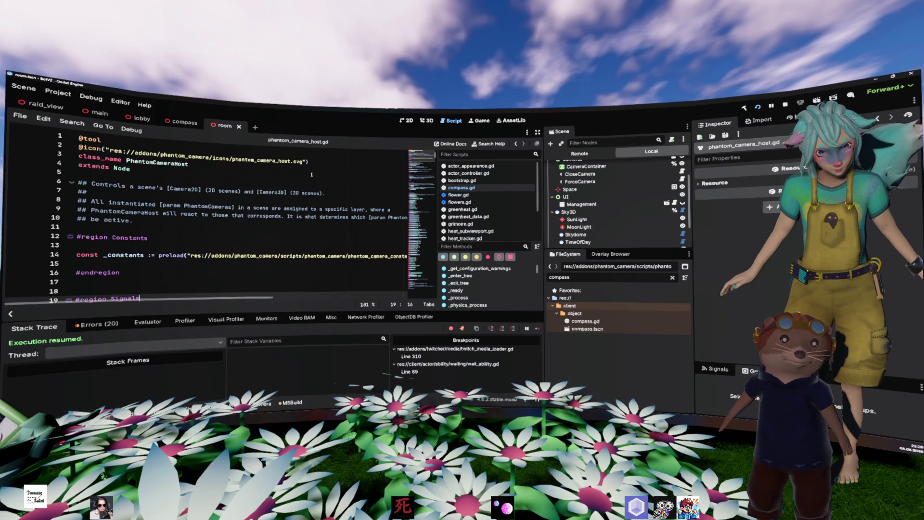
pyautogui.scroll(-1, 312, 175)
pyautogui.scroll(1, 308, 174)
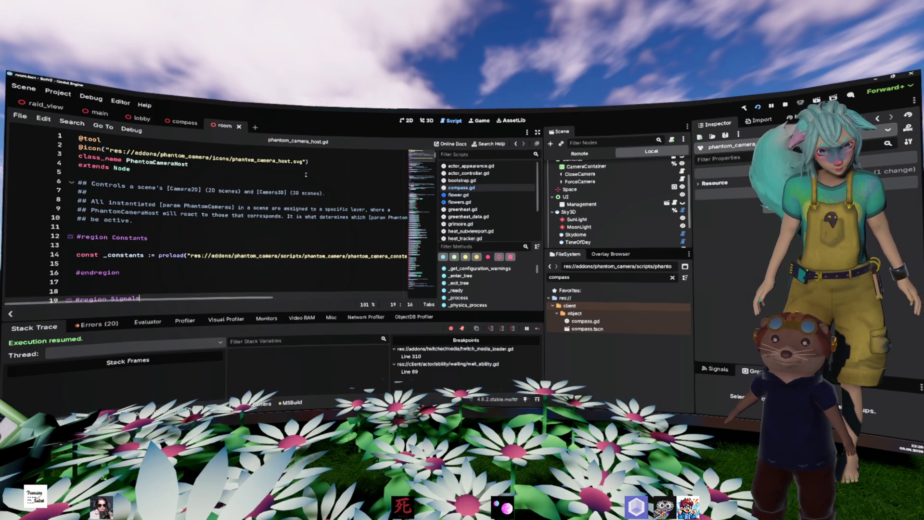
pyautogui.scroll(-5, 306, 175)
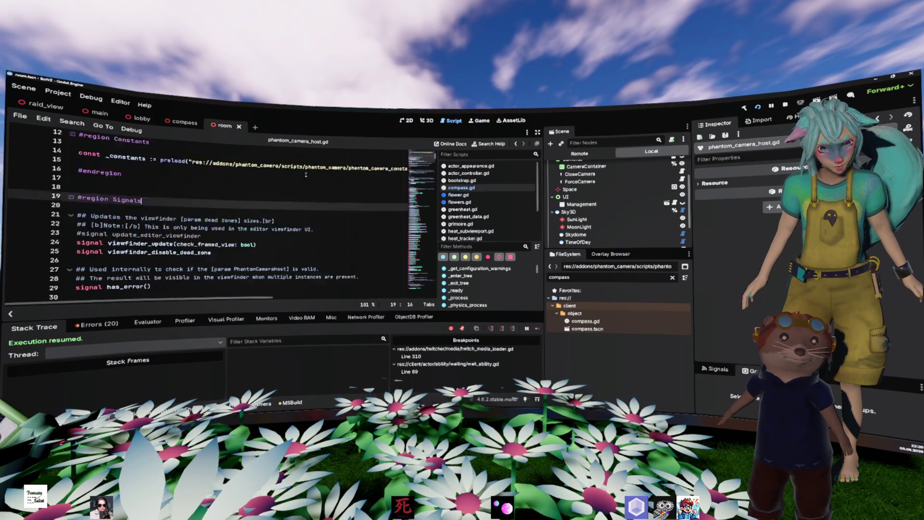
pyautogui.scroll(-5, 306, 175)
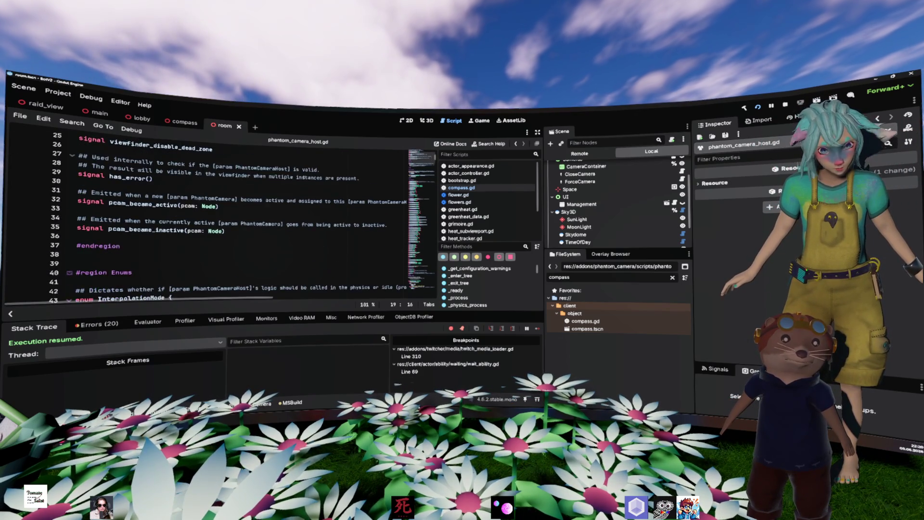
pyautogui.scroll(-7, 303, 177)
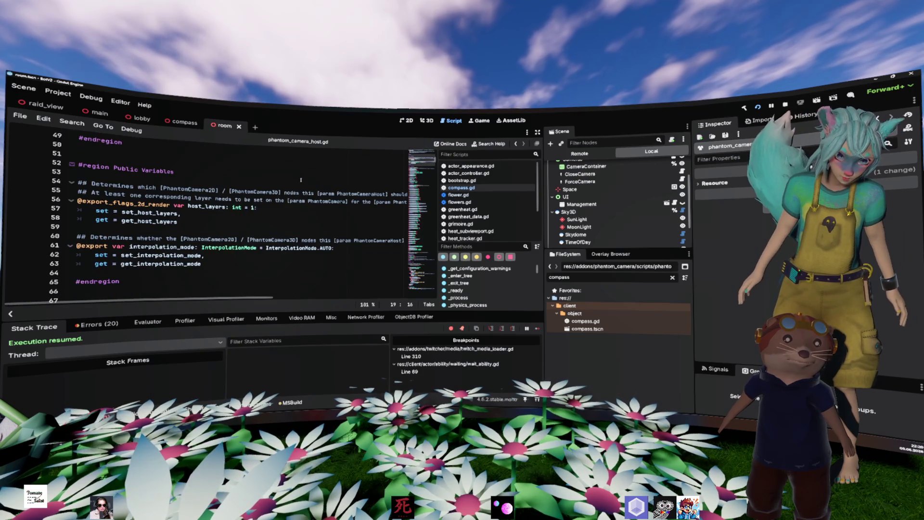
pyautogui.scroll(-5, 300, 180)
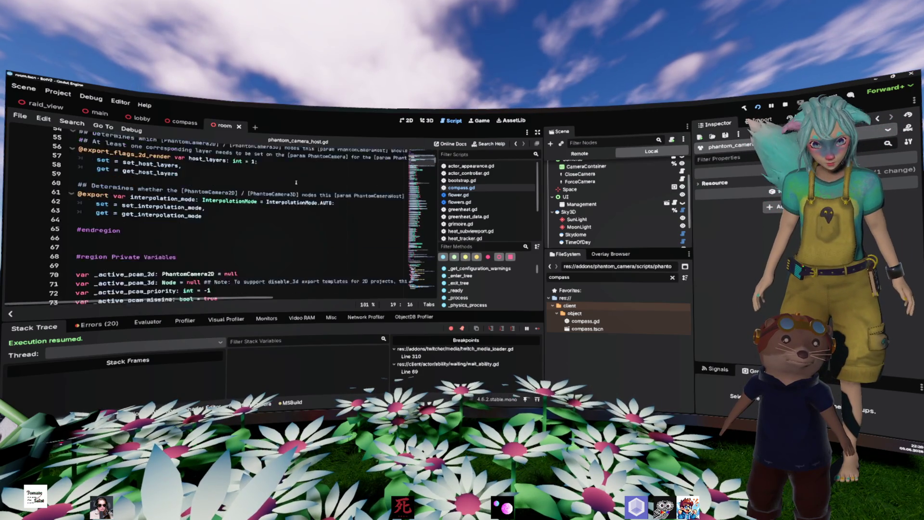
pyautogui.click(461, 187)
pyautogui.scroll(2, 591, 219)
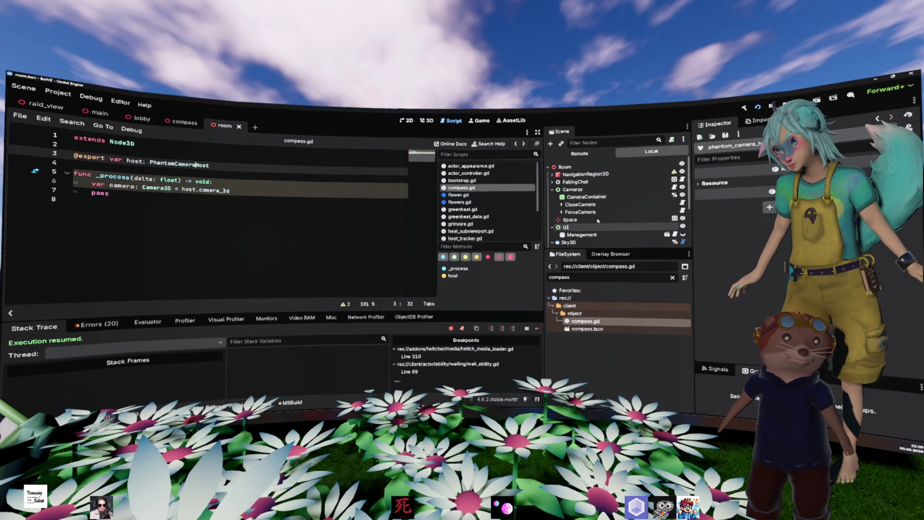
# Step: Switch to the lobby scene, select Overview, and scroll through its node tree
pyautogui.click(133, 120)
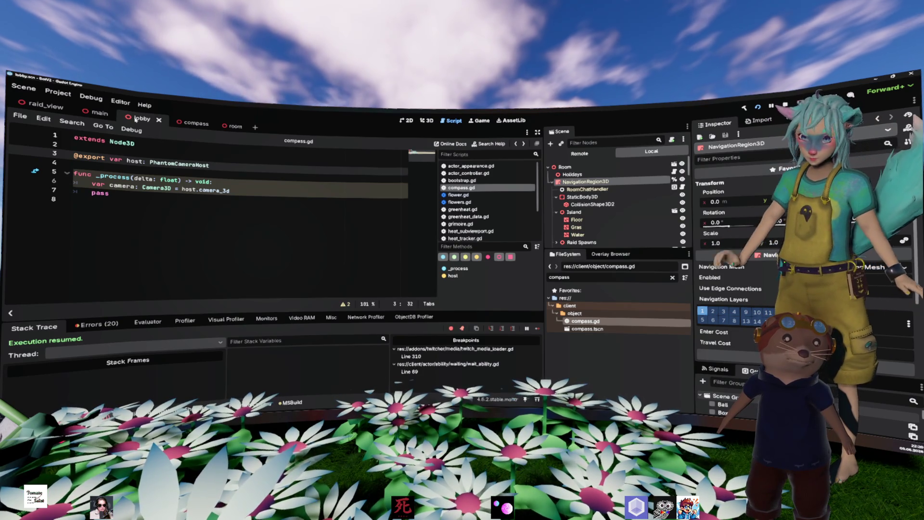
pyautogui.scroll(-2, 587, 200)
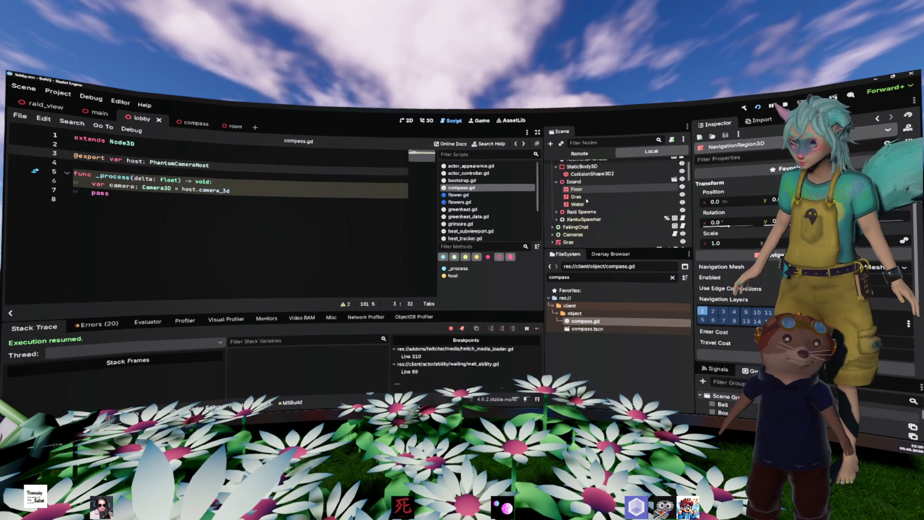
pyautogui.scroll(-1, 587, 201)
pyautogui.scroll(-4, 615, 196)
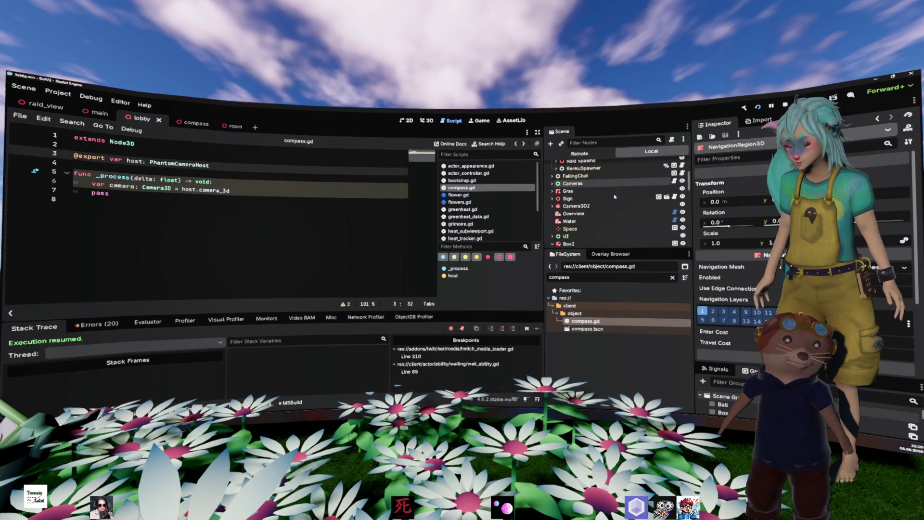
pyautogui.click(615, 195)
pyautogui.scroll(-2, 615, 195)
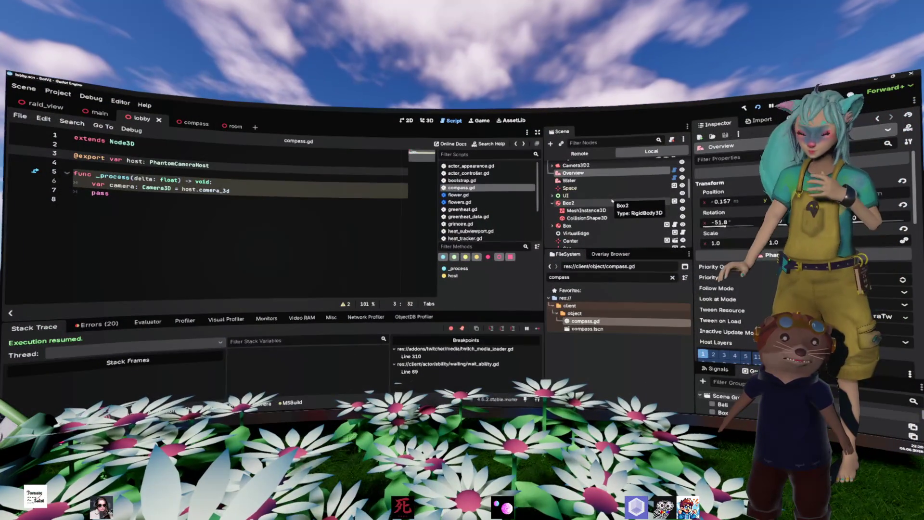
pyautogui.scroll(-4, 613, 201)
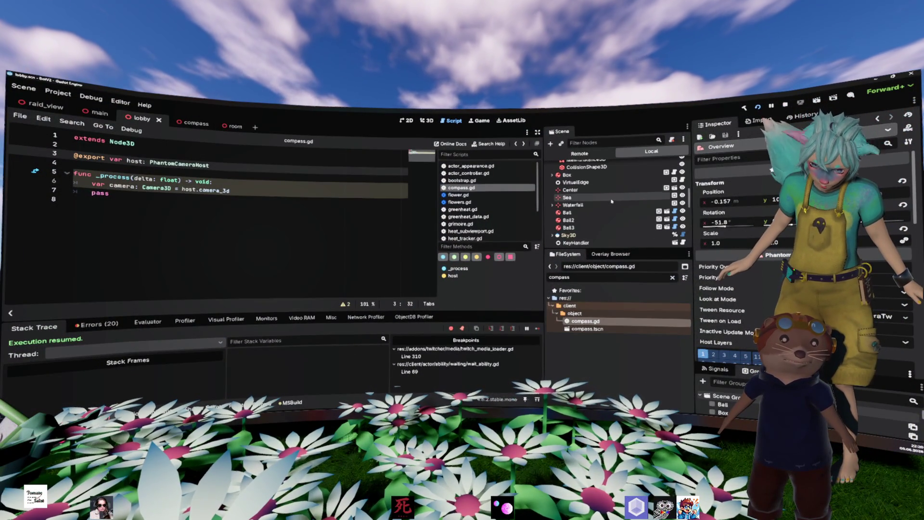
pyautogui.scroll(-10, 610, 201)
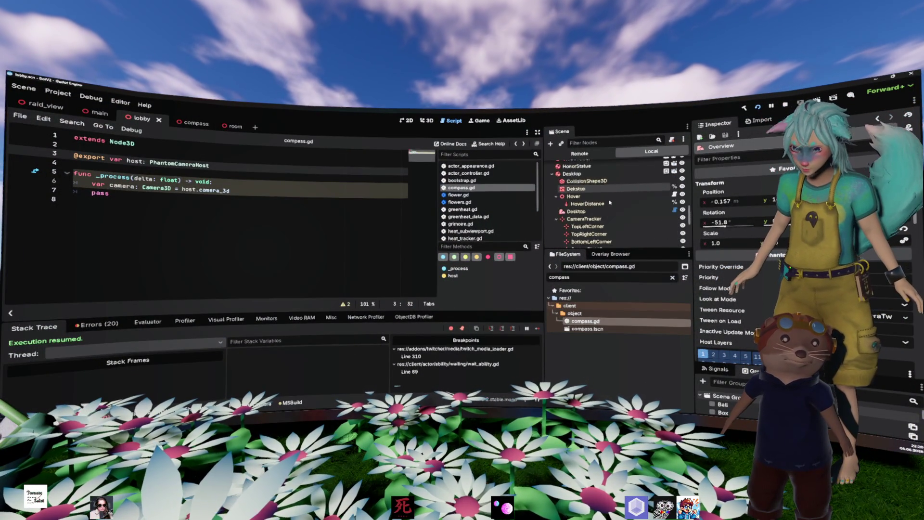
pyautogui.scroll(-5, 612, 201)
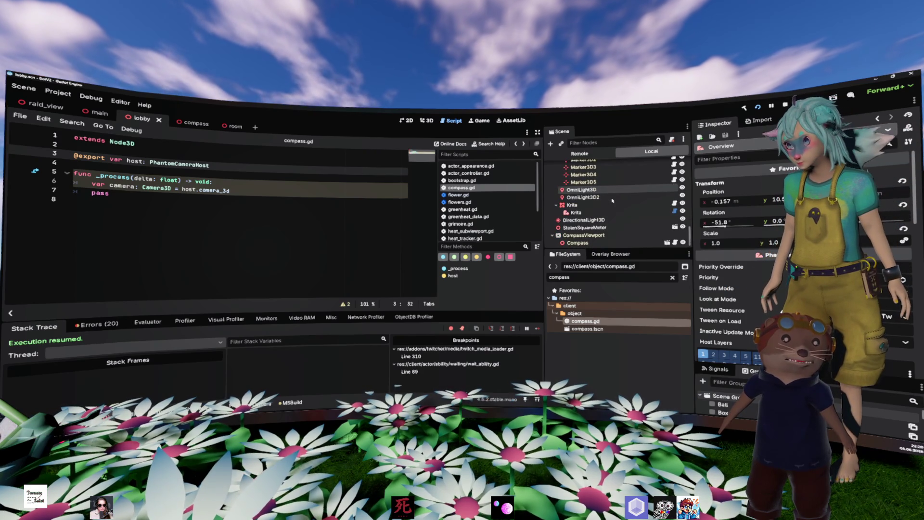
pyautogui.scroll(-1, 612, 201)
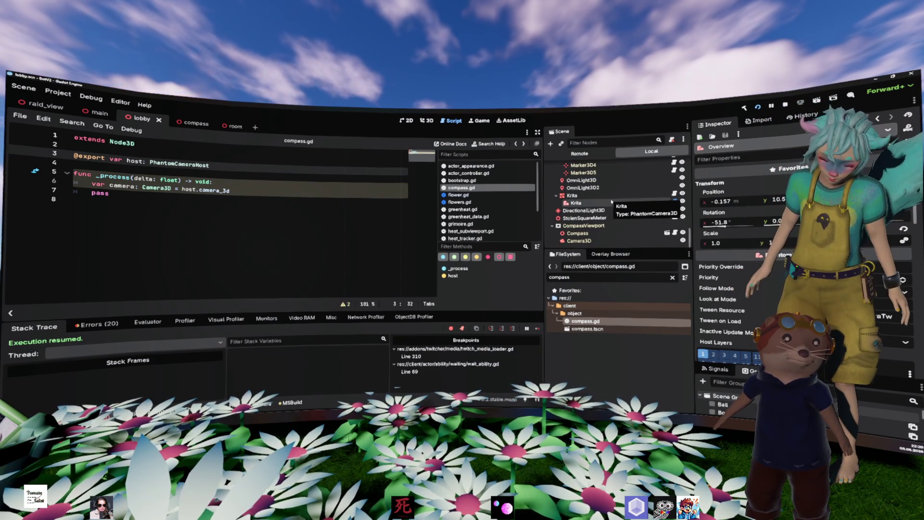
pyautogui.scroll(5, 612, 201)
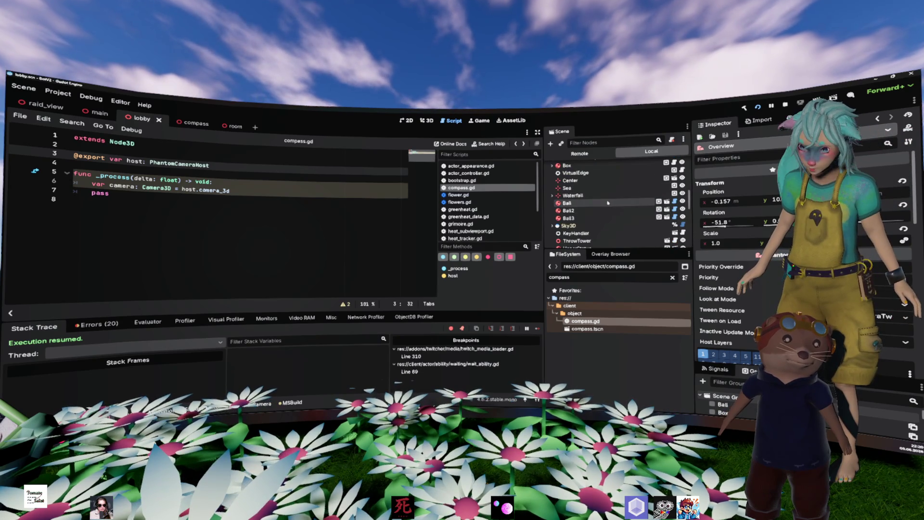
# Step: Look through the main scene's tree, then return to the lobby scene
pyautogui.hotkey('ctrl', 'shift', 'Tab')
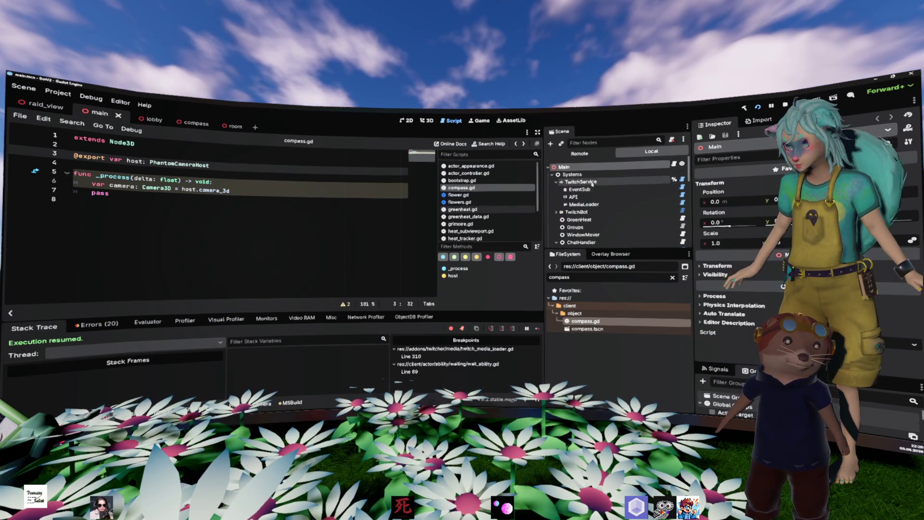
pyautogui.scroll(-10, 593, 183)
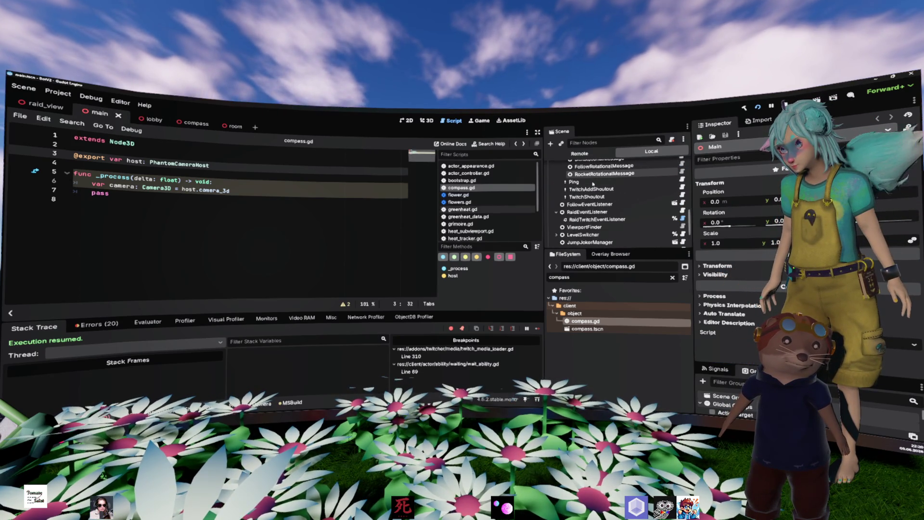
pyautogui.scroll(-3, 593, 183)
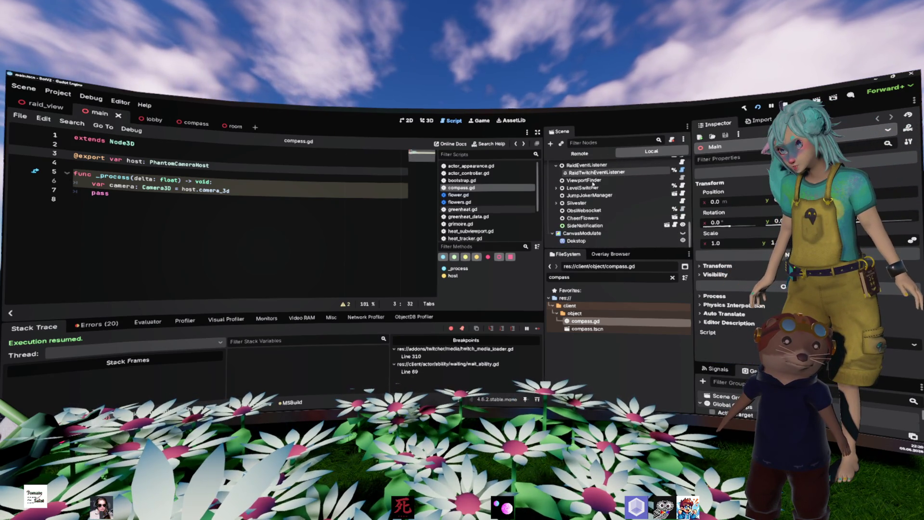
pyautogui.scroll(3, 593, 184)
pyautogui.scroll(3, 593, 183)
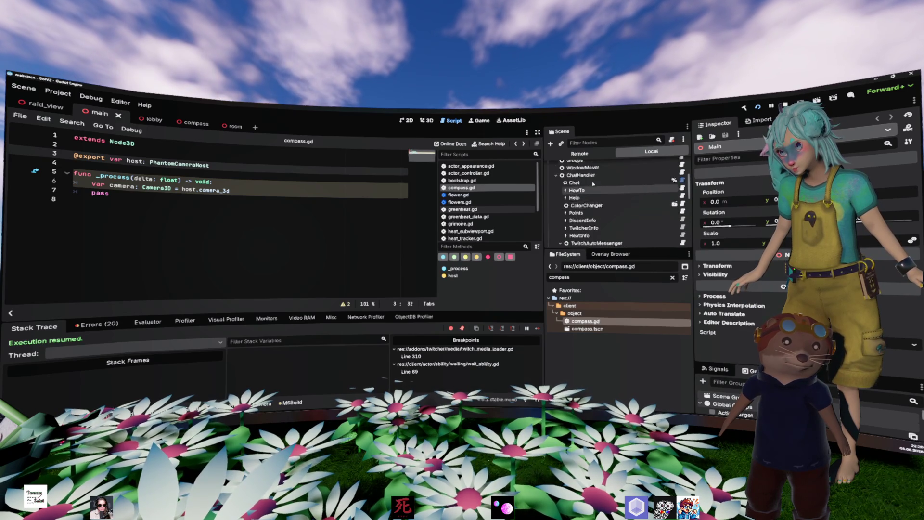
pyautogui.scroll(3, 593, 184)
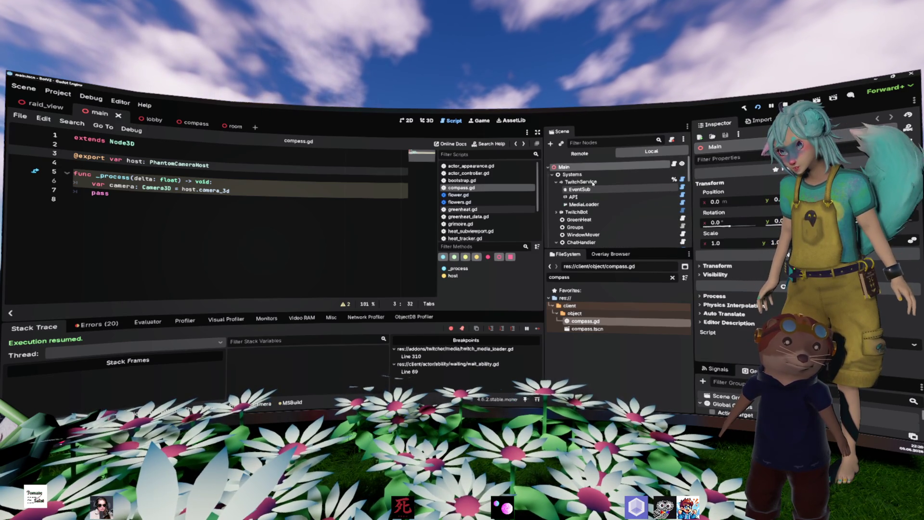
pyautogui.click(144, 118)
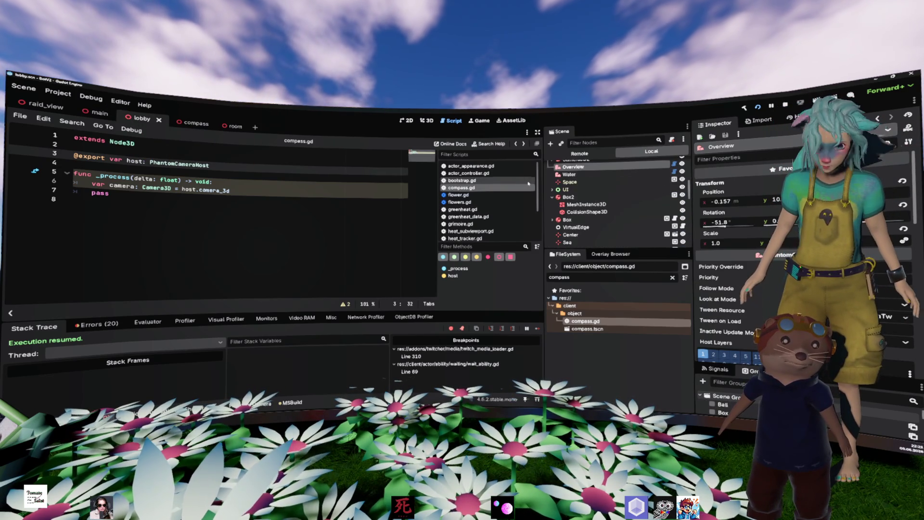
pyautogui.scroll(3, 593, 190)
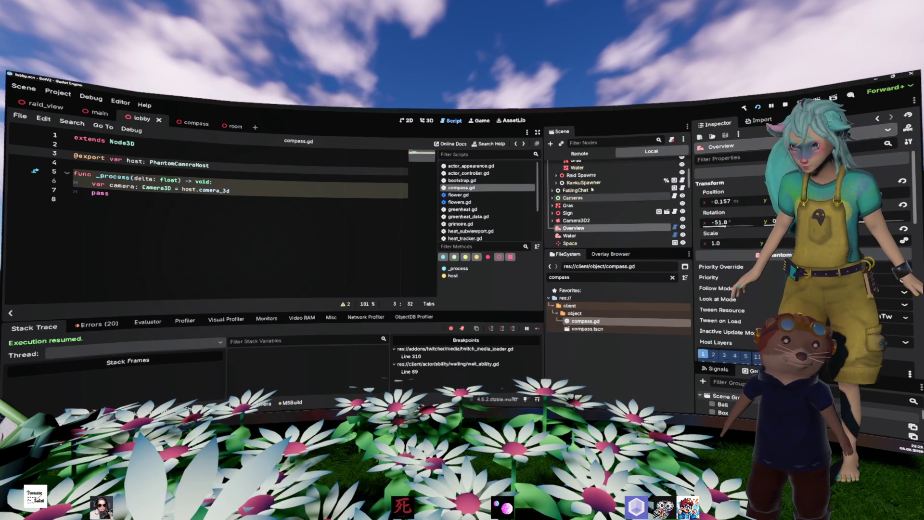
# Step: Filter the lobby tree with 't:phan' to locate PhantomCameraHost, then clear the filter
pyautogui.click(607, 144)
pyautogui.write('t:phan')
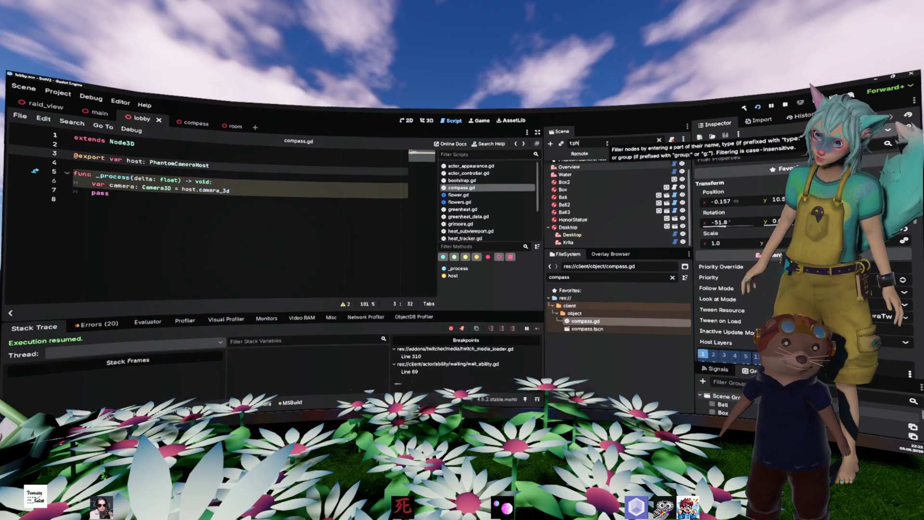
pyautogui.press('Down')
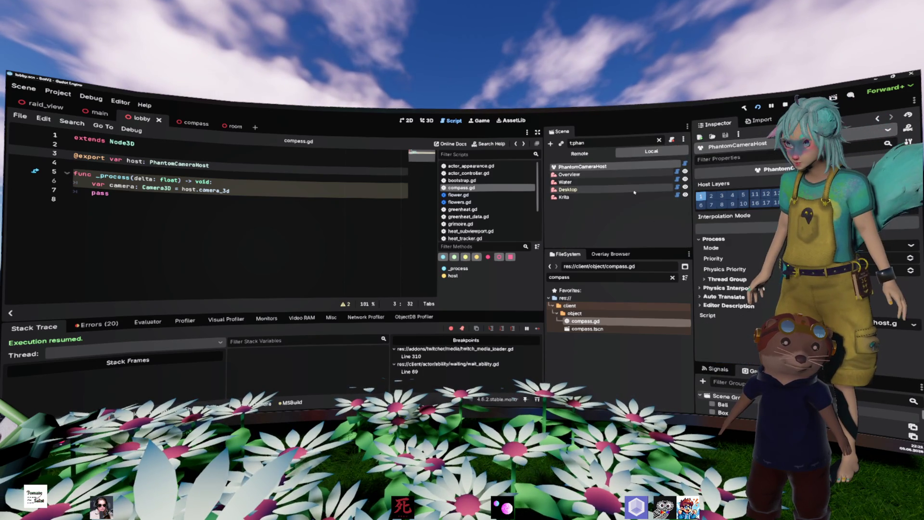
pyautogui.press('BackSpace')
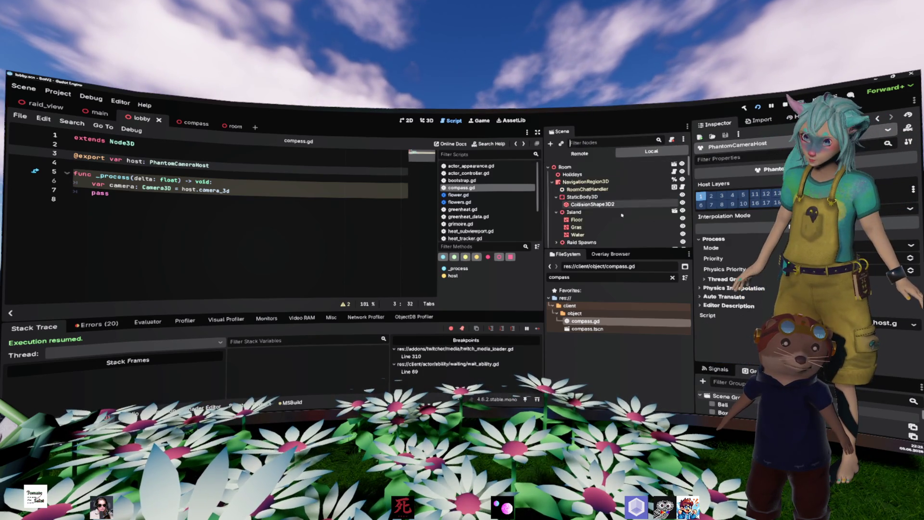
# Step: Select Compass under CompassViewport and assign PhantomCameraHost to its Host property
pyautogui.scroll(-5, 609, 215)
pyautogui.click(626, 225)
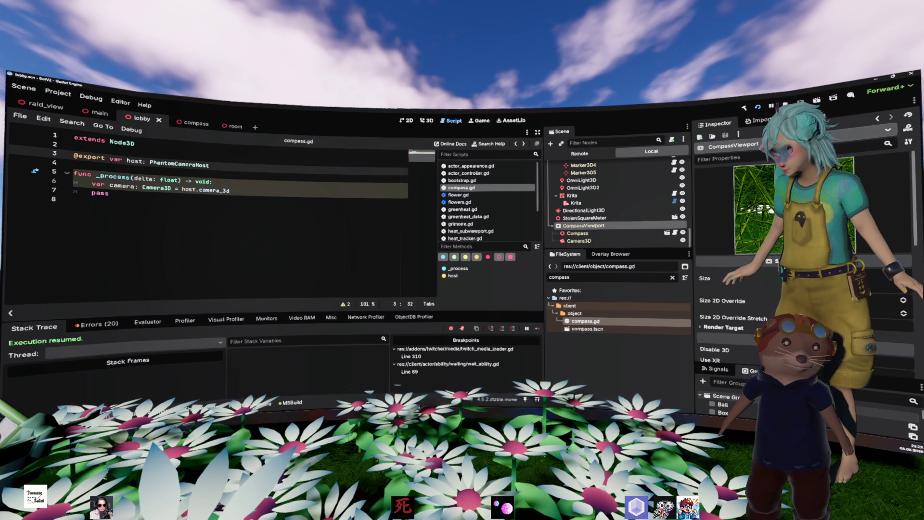
pyautogui.click(602, 233)
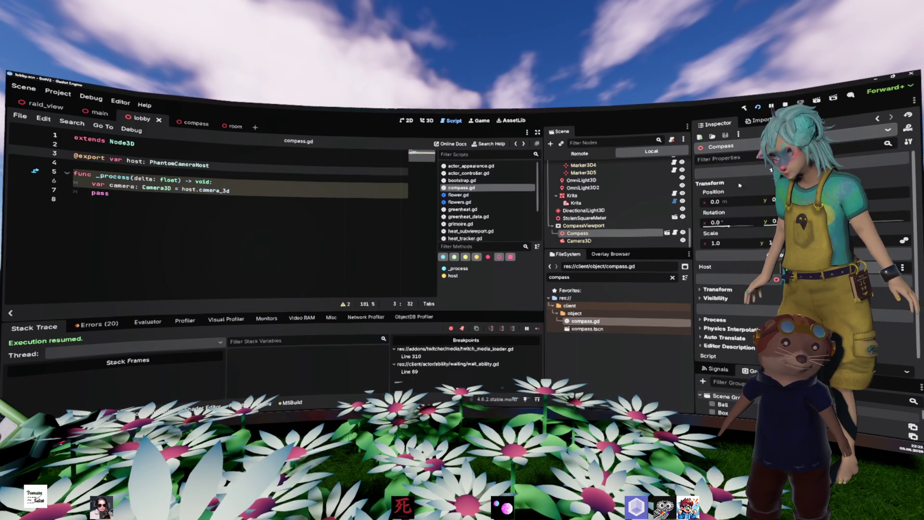
pyautogui.press('Down')
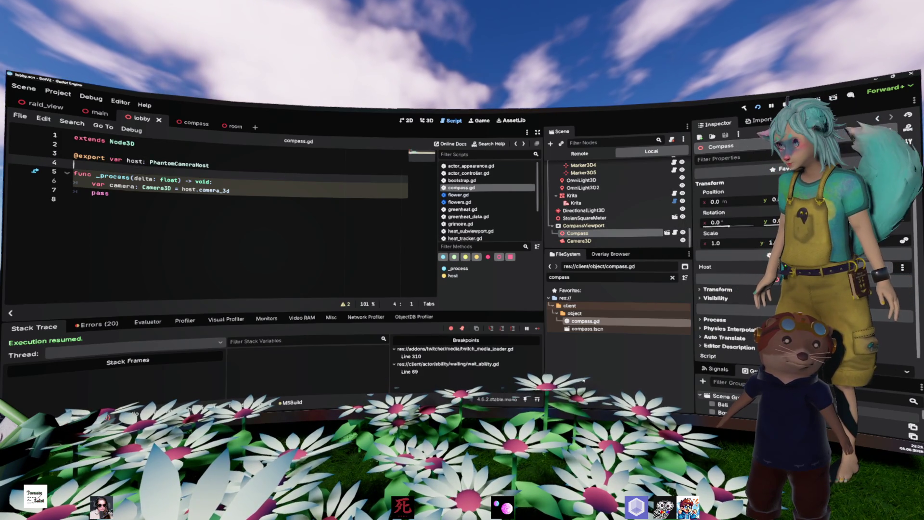
pyautogui.click(766, 278)
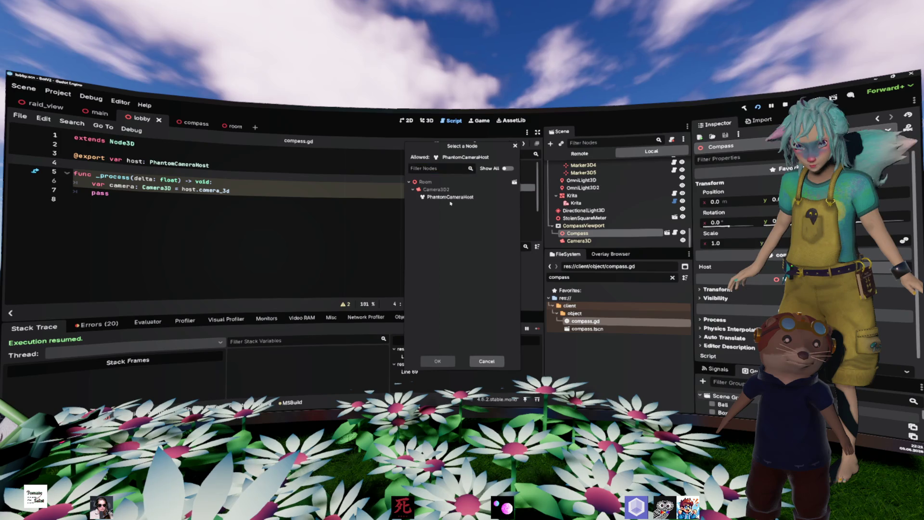
pyautogui.doubleClick(450, 197)
pyautogui.click(301, 207)
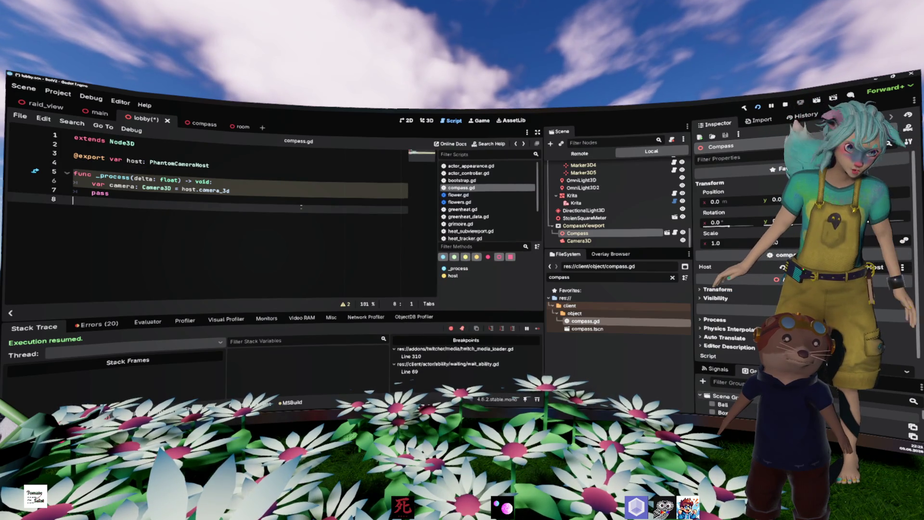
# Step: Add 'rotation = camera.rotation' as line 7 of _process in compass.gd
pyautogui.click(293, 189)
pyautogui.press('Return')
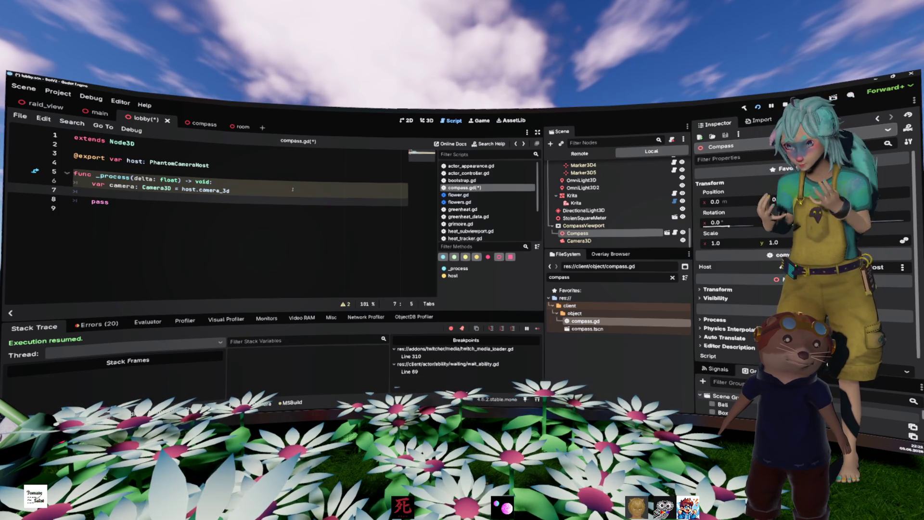
pyautogui.write('ra.rot')
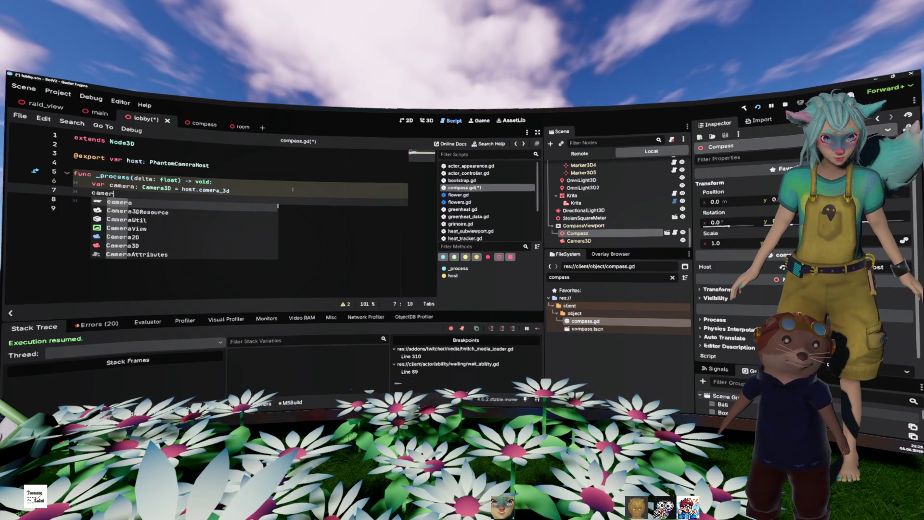
pyautogui.write('a')
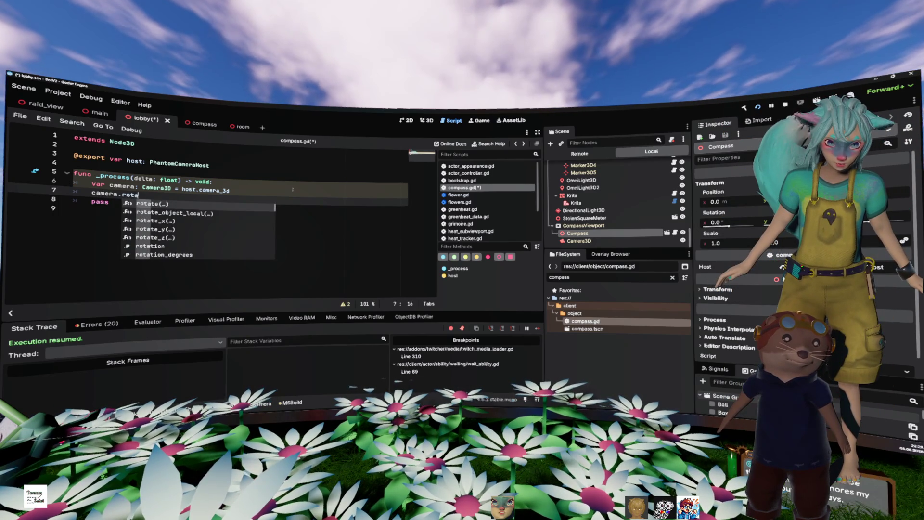
pyautogui.press('Down')
pyautogui.press('Down')
pyautogui.press('Down')
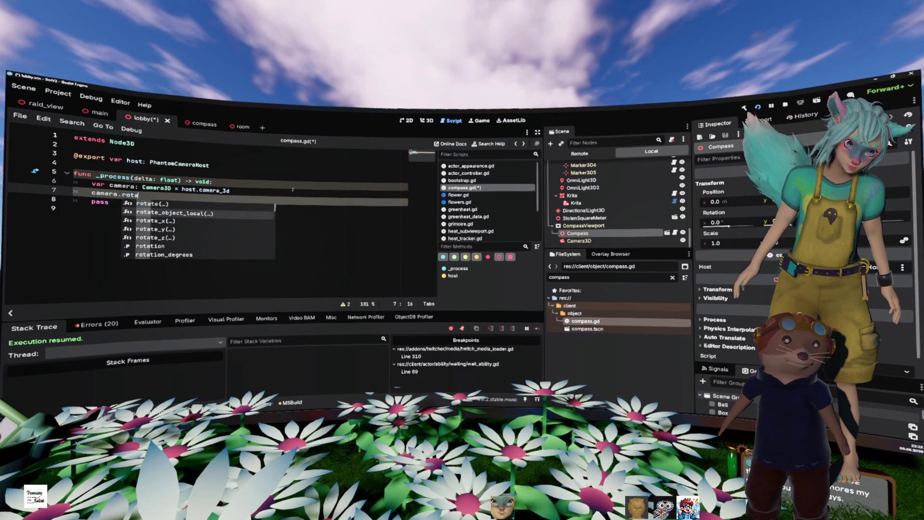
pyautogui.press('Return')
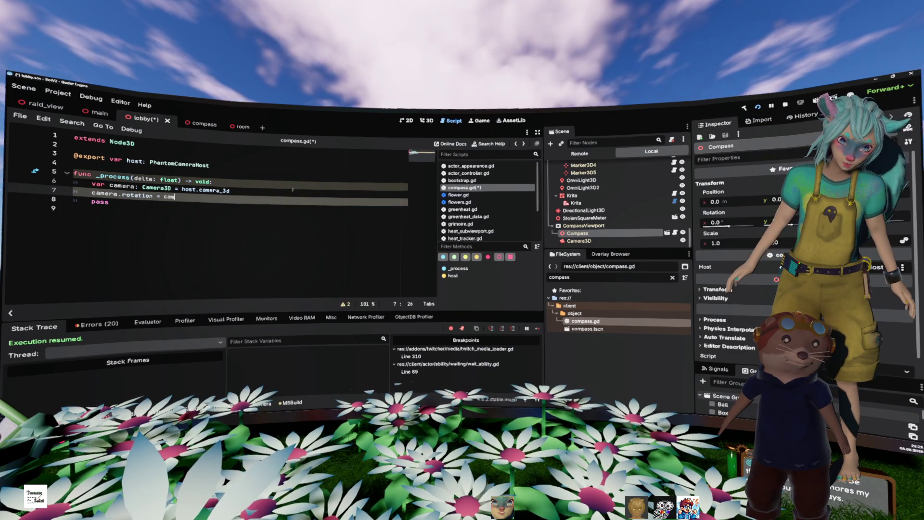
pyautogui.press('BackSpace')
pyautogui.press('BackSpace')
pyautogui.press('BackSpace')
pyautogui.press('Home')
pyautogui.hotkey('ctrl', 'shift', 'Right')
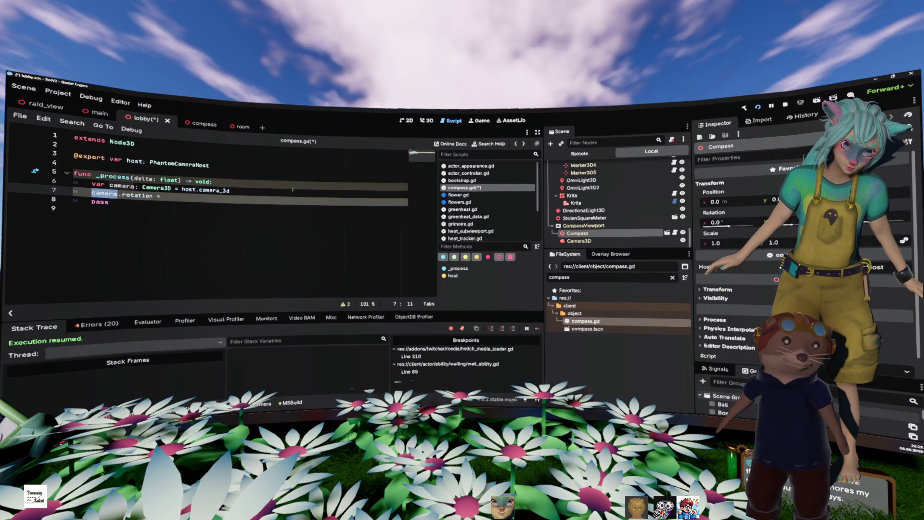
pyautogui.press('Delete')
pyautogui.press('Delete')
pyautogui.press('End')
pyautogui.write('mera.to')
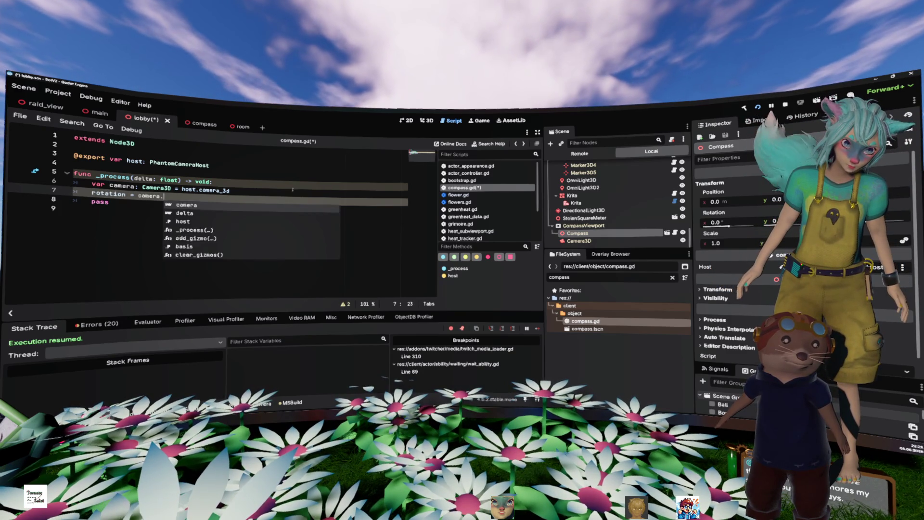
pyautogui.press('BackSpace')
pyautogui.press('BackSpace')
pyautogui.write('rot')
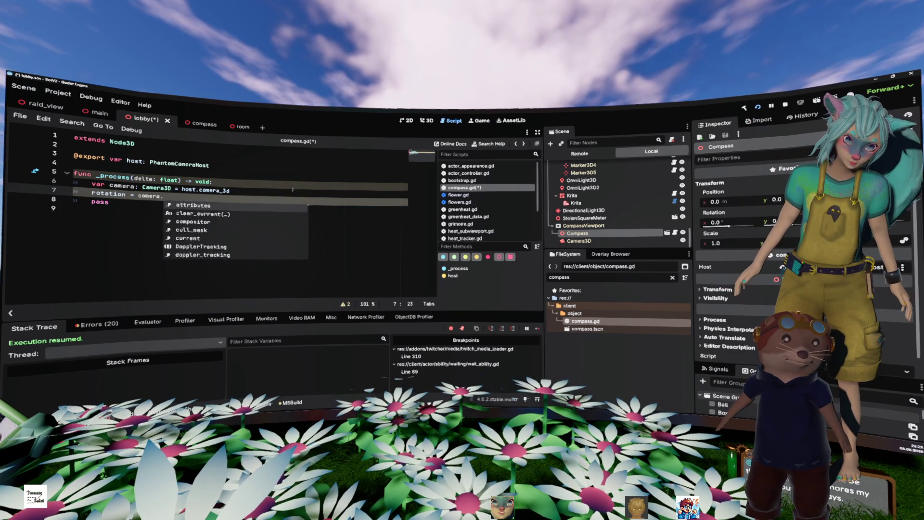
pyautogui.write('ation')
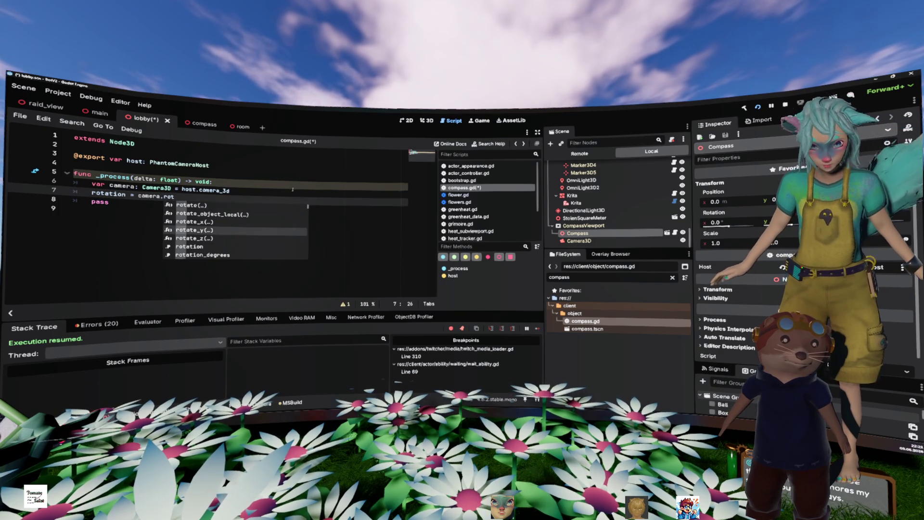
# Step: Save the script and lobby, then pass through the 3D view back to the lobby scene
pyautogui.hotkey('ctrl', 's')
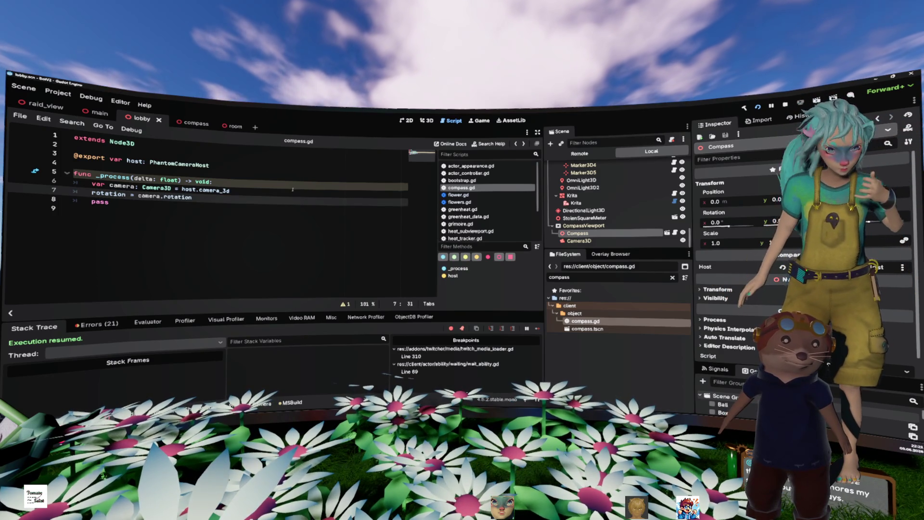
pyautogui.click(184, 126)
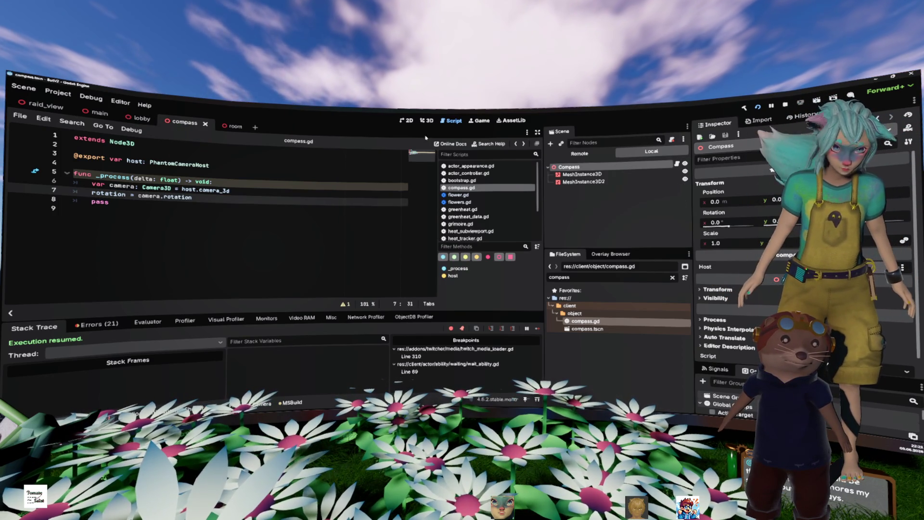
pyautogui.click(425, 121)
pyautogui.click(141, 118)
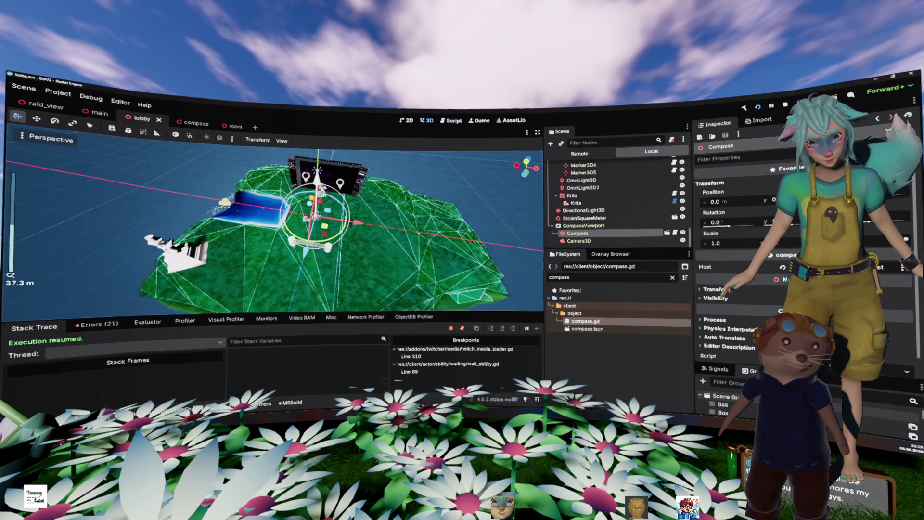
# Step: Move the Compass upward in the lobby view and open the Room root node's actions
pyautogui.scroll(10, 273, 227)
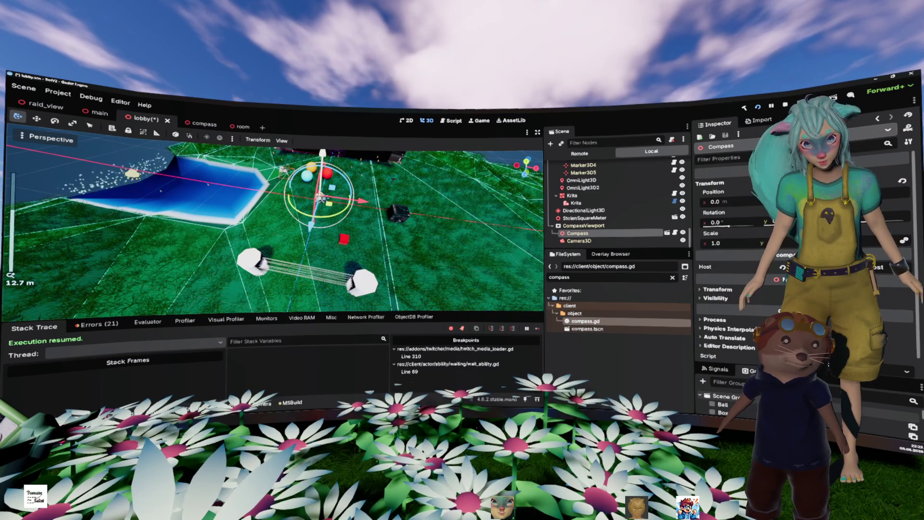
pyautogui.moveTo(321, 197); pyautogui.dragTo(329, 122)
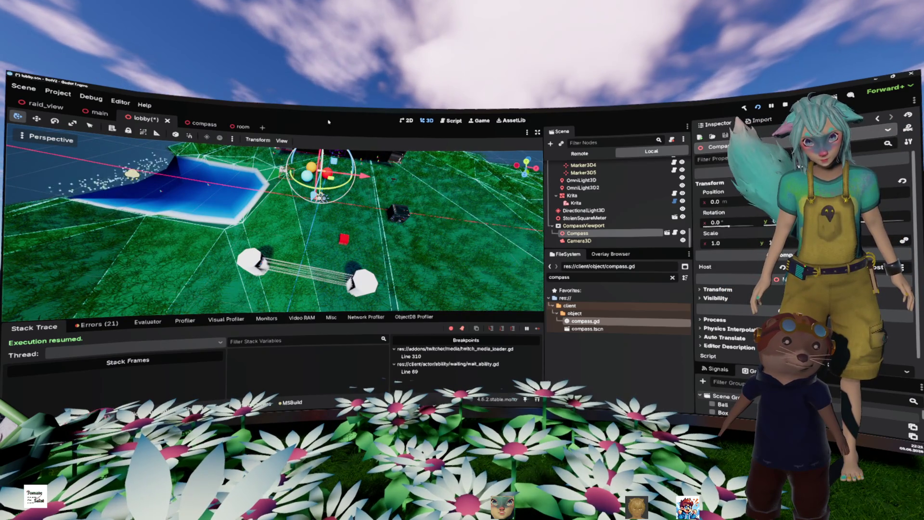
pyautogui.scroll(5, 635, 209)
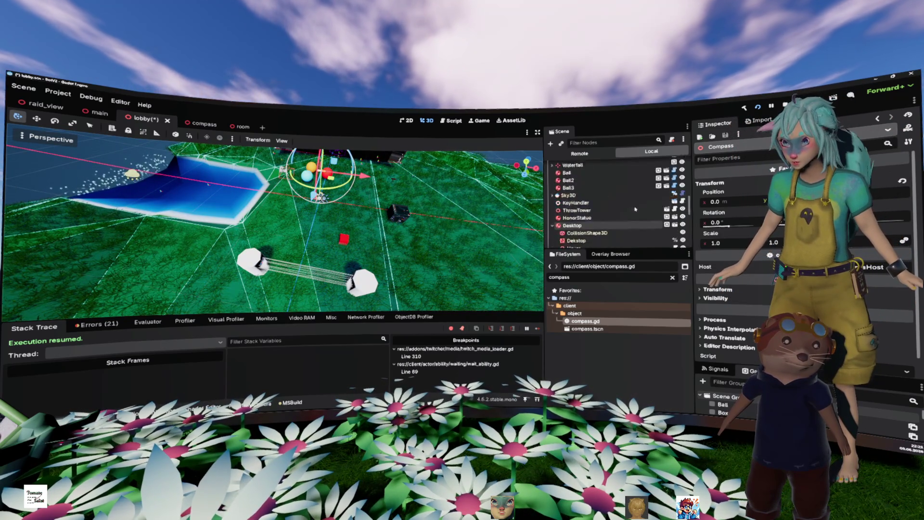
pyautogui.scroll(5, 635, 209)
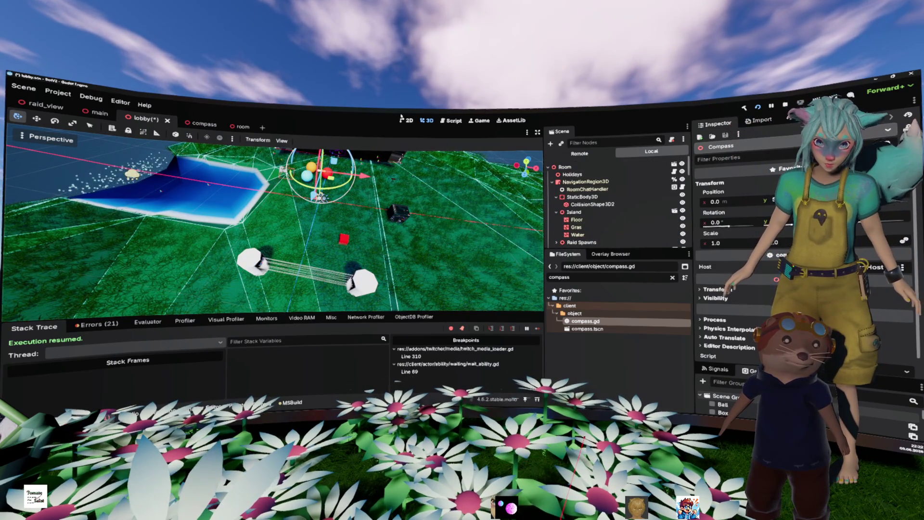
pyautogui.click(403, 120)
pyautogui.click(604, 167)
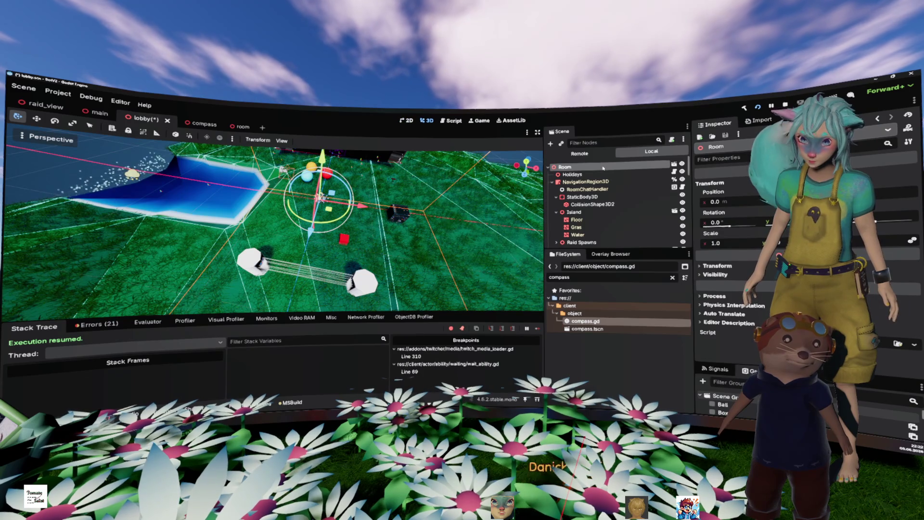
pyautogui.rightClick(603, 167)
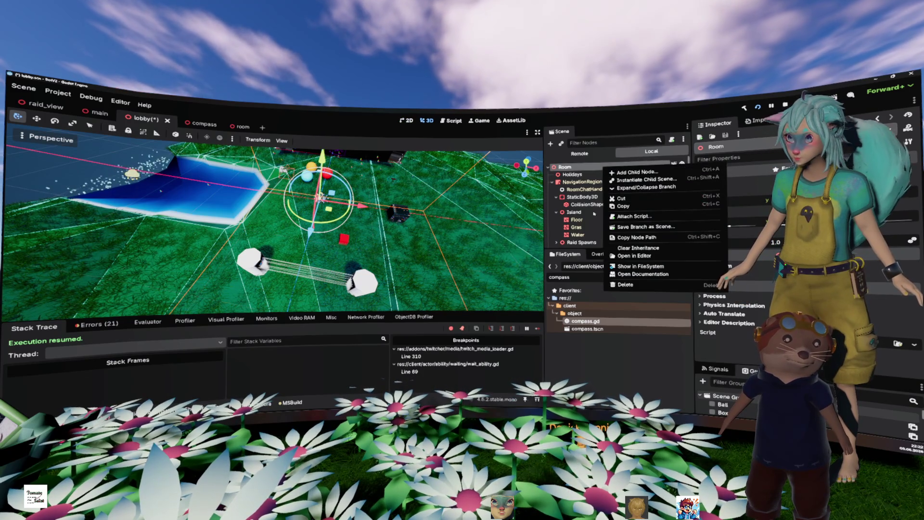
# Step: Select and expand the lobby's UI node, then open its context menu
pyautogui.scroll(-5, 595, 214)
pyautogui.click(566, 237)
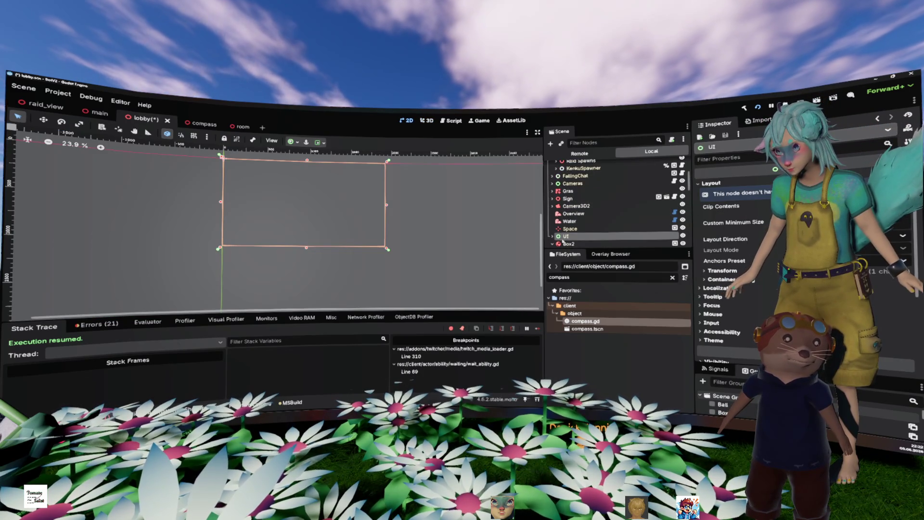
pyautogui.click(552, 236)
pyautogui.scroll(-2, 573, 221)
pyautogui.rightClick(576, 193)
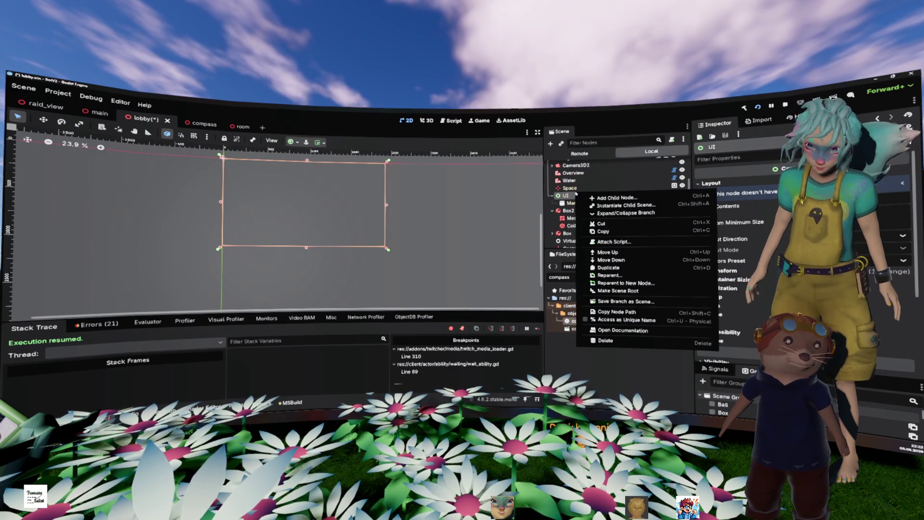
# Step: Add a TextureRect child under UI and assign the grass image as its texture
pyautogui.click(609, 198)
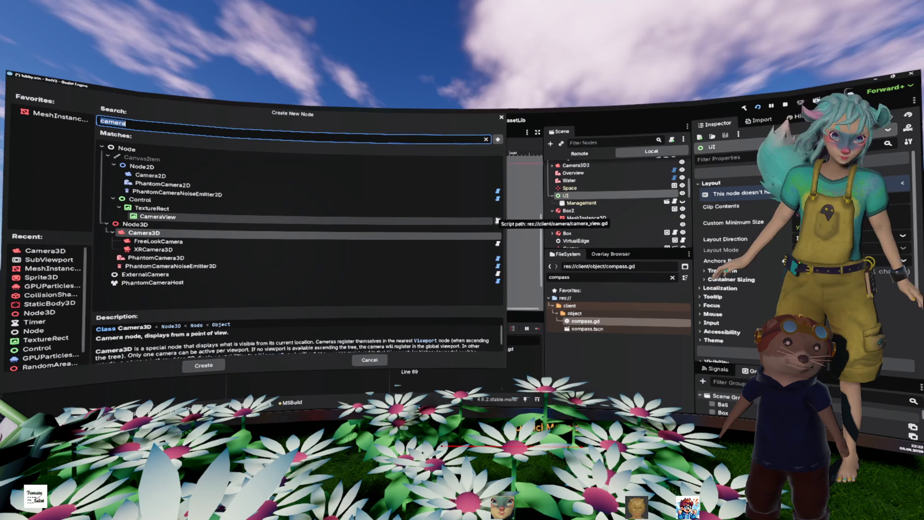
pyautogui.click(496, 208)
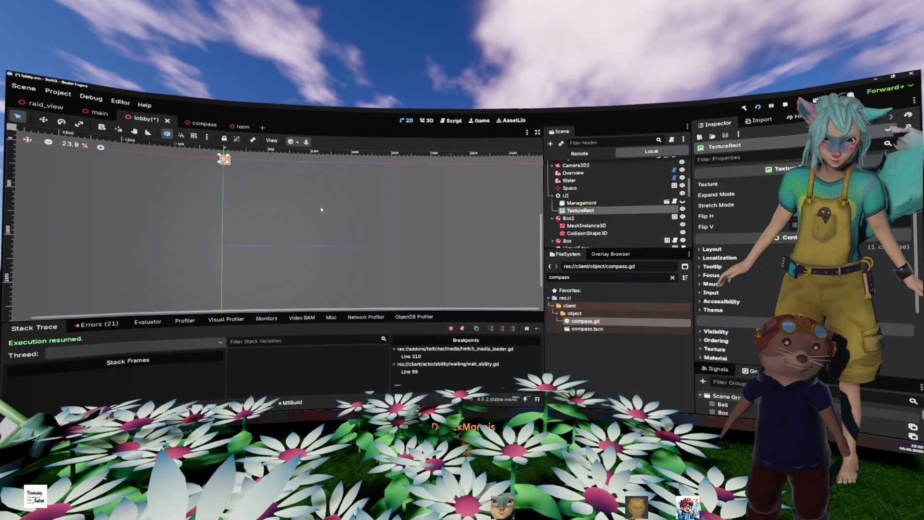
pyautogui.press('Return')
pyautogui.scroll(-3, 720, 273)
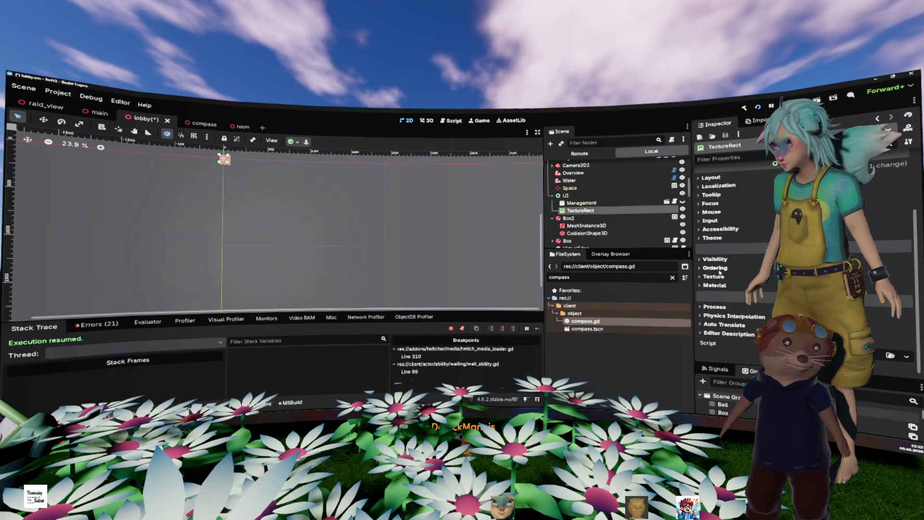
pyautogui.click(721, 229)
pyautogui.click(711, 220)
pyautogui.click(710, 212)
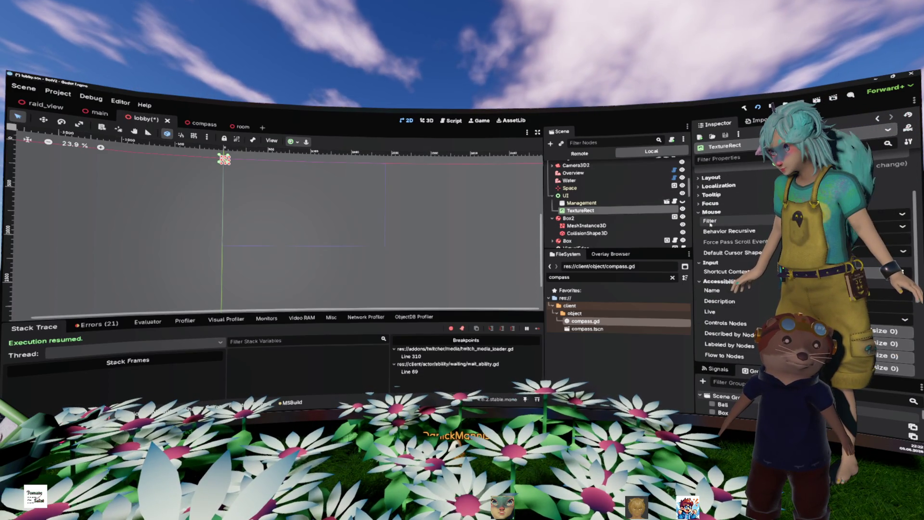
pyautogui.click(712, 212)
pyautogui.scroll(3, 711, 212)
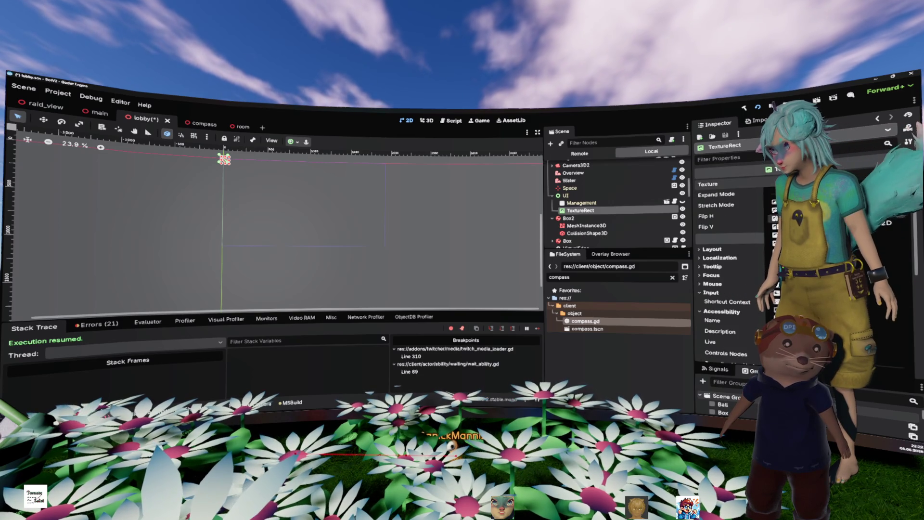
pyautogui.doubleClick(465, 198)
# Step: Move the grass rectangle right, shrink it to a small square, and change its stretch mode
pyautogui.moveTo(249, 183); pyautogui.dragTo(370, 188)
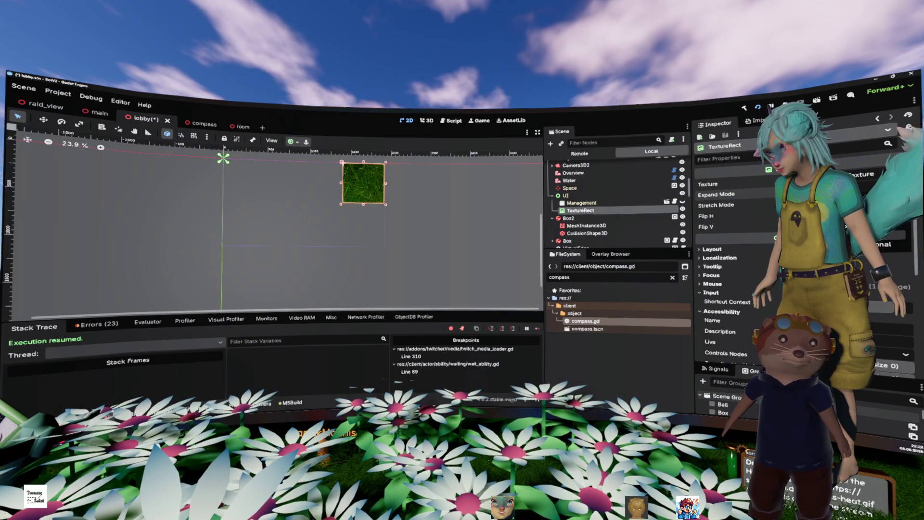
pyautogui.moveTo(342, 207)
pyautogui.mouseDown()
pyautogui.moveTo(357, 194)
pyautogui.moveTo(341, 188)
pyautogui.moveTo(364, 204)
pyautogui.moveTo(342, 175)
pyautogui.moveTo(343, 206)
pyautogui.moveTo(341, 182)
pyautogui.moveTo(299, 188)
pyautogui.moveTo(340, 197)
pyautogui.moveTo(342, 208)
pyautogui.mouseUp()
pyautogui.hotkey('ctrl', 'z')
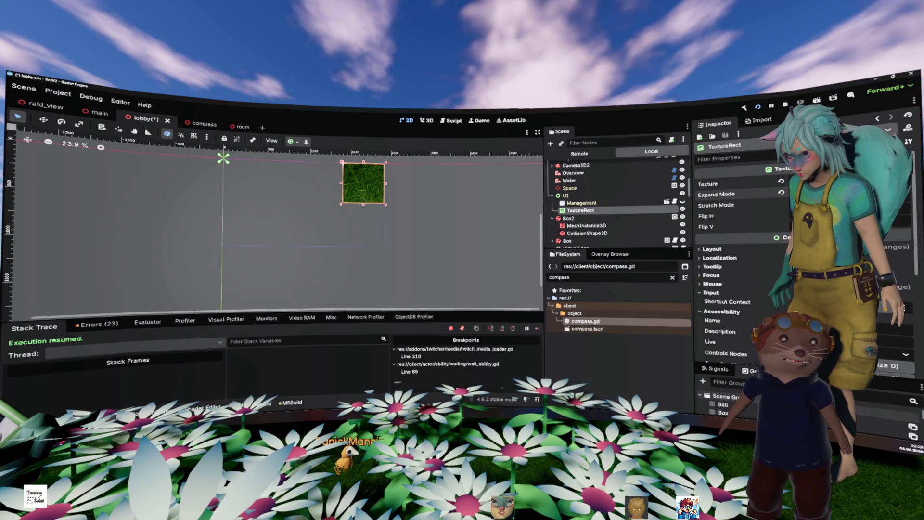
pyautogui.click(888, 266)
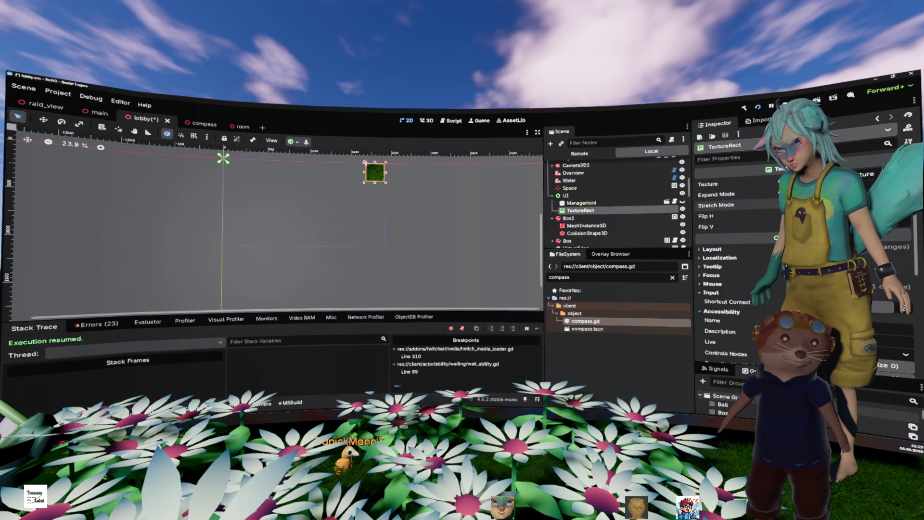
# Step: Raise the Compass and its Camera3D together by about 8.205 units on Y
pyautogui.scroll(8, 380, 162)
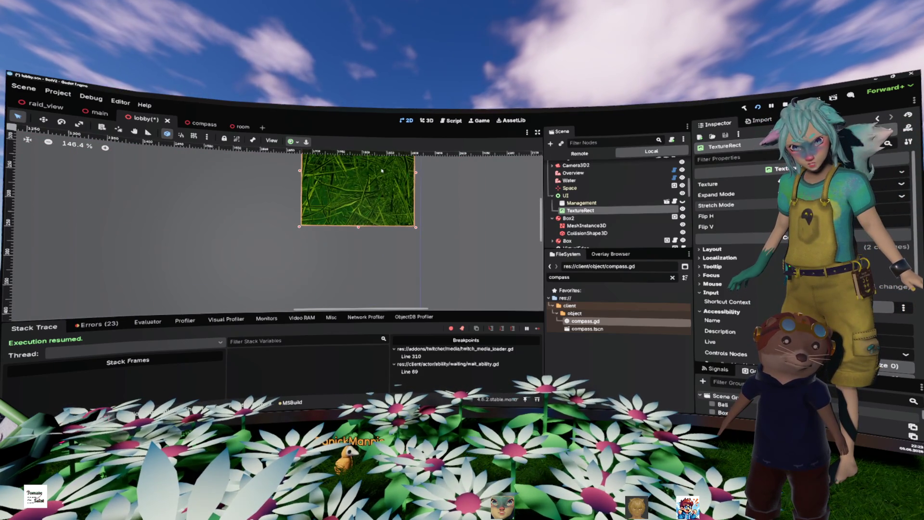
pyautogui.scroll(-5, 591, 231)
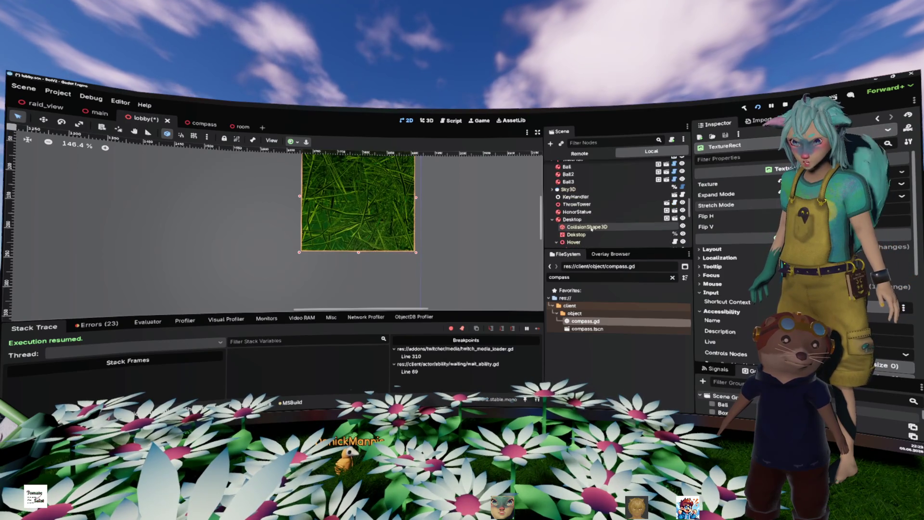
pyautogui.scroll(-4, 591, 231)
pyautogui.click(591, 226)
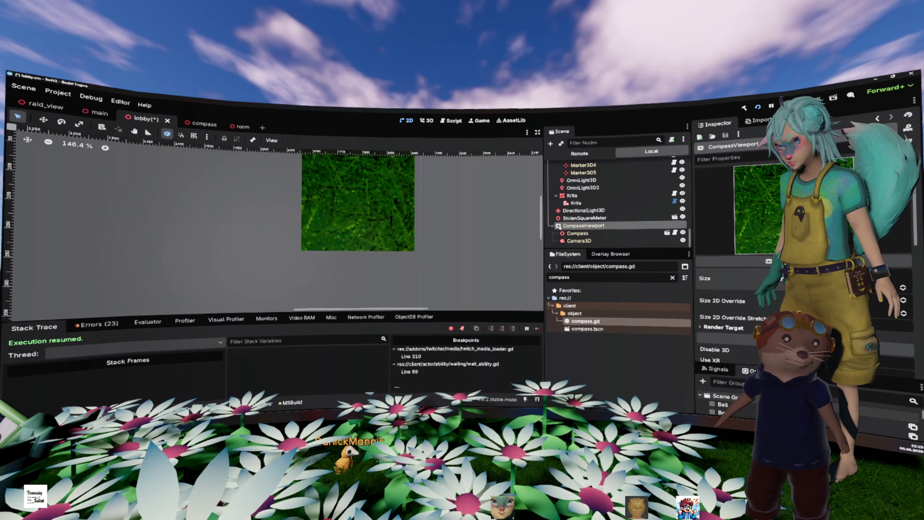
pyautogui.click(578, 235)
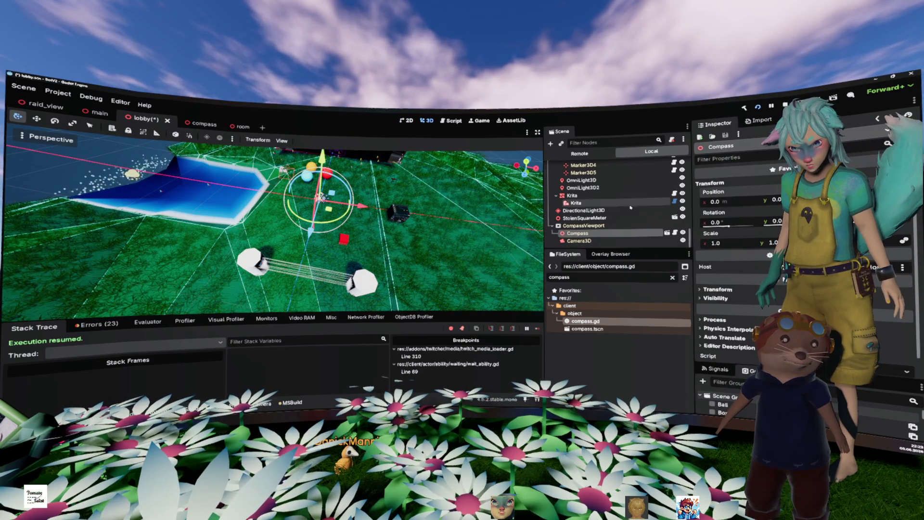
pyautogui.keyDown('ctrl'); pyautogui.click(579, 240); pyautogui.keyUp('ctrl')
pyautogui.moveTo(323, 159); pyautogui.dragTo(321, 116)
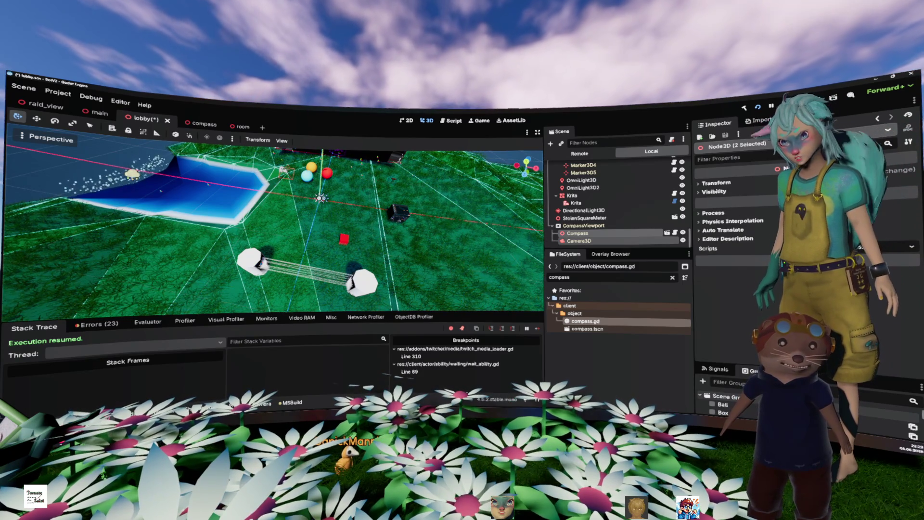
# Step: Check the CompassViewport preview, then reselect the TextureRect under UI
pyautogui.click(582, 226)
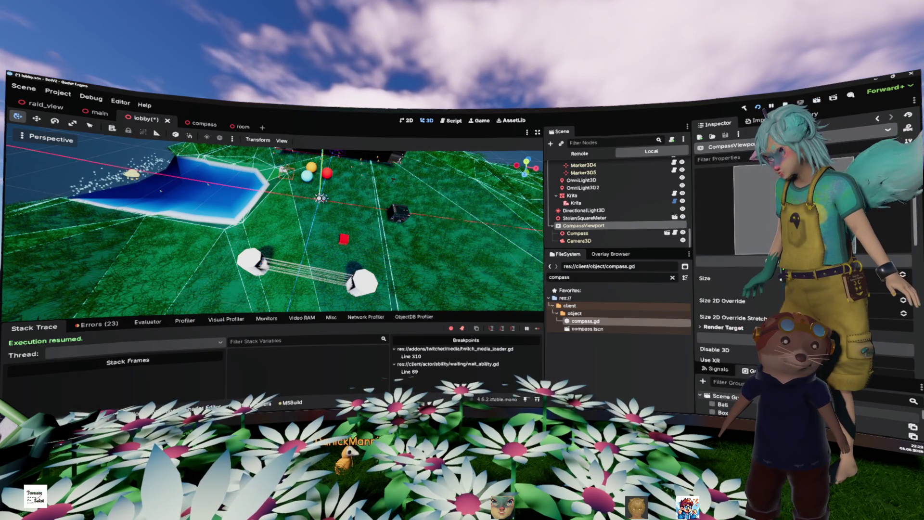
pyautogui.scroll(-5, 741, 280)
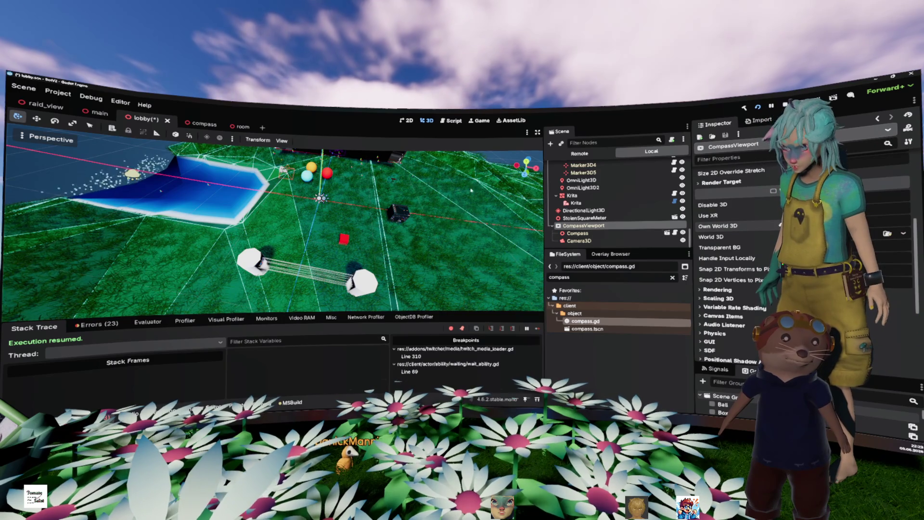
pyautogui.scroll(3, 274, 231)
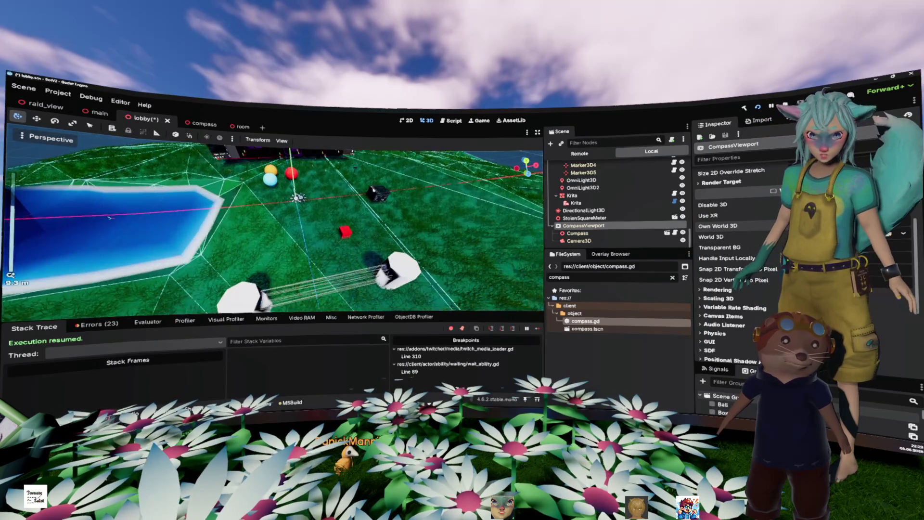
pyautogui.scroll(3, 273, 231)
pyautogui.scroll(3, 590, 222)
pyautogui.scroll(-5, 591, 222)
pyautogui.click(583, 207)
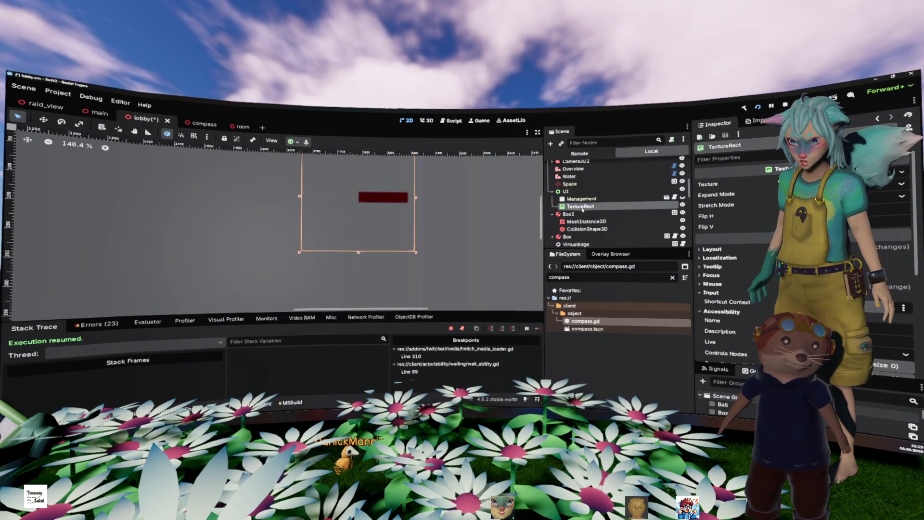
# Step: Rename the TextureRect to CompassView and save the lobby scene
pyautogui.click(582, 207)
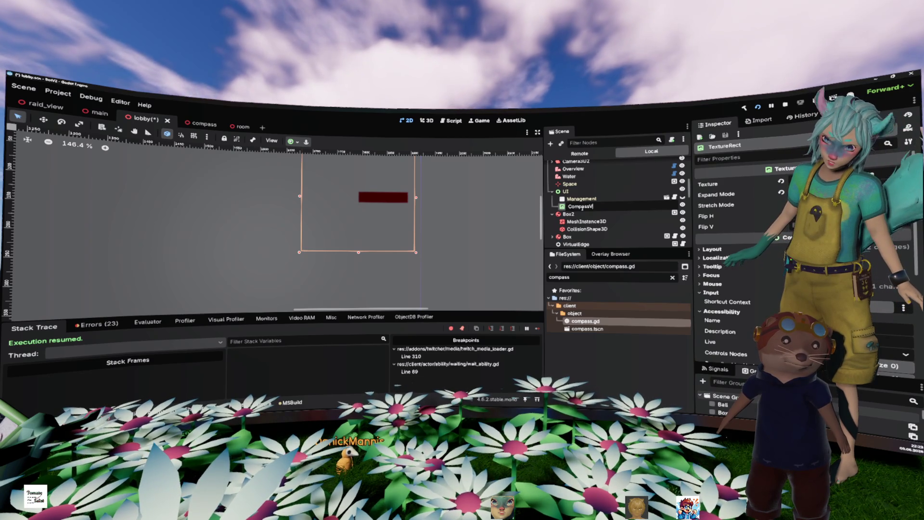
pyautogui.write('iew')
pyautogui.press('Return')
pyautogui.hotkey('ctrl', 's')
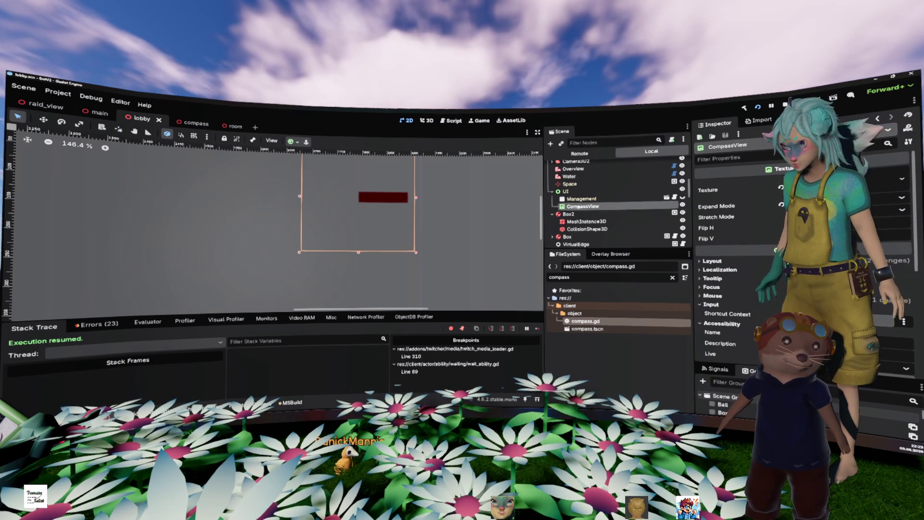
# Step: Review CompassView's Layout transform position in the Inspector and revert the last change
pyautogui.scroll(-1, 497, 178)
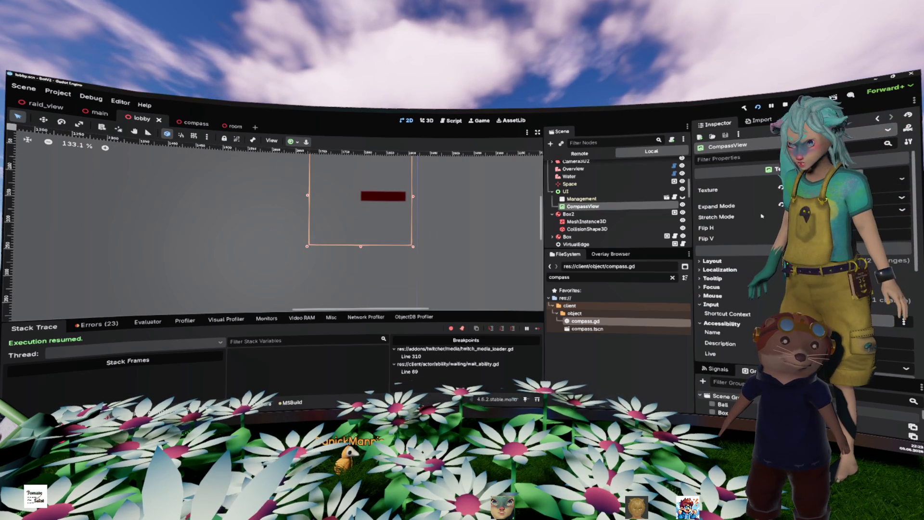
pyautogui.click(713, 261)
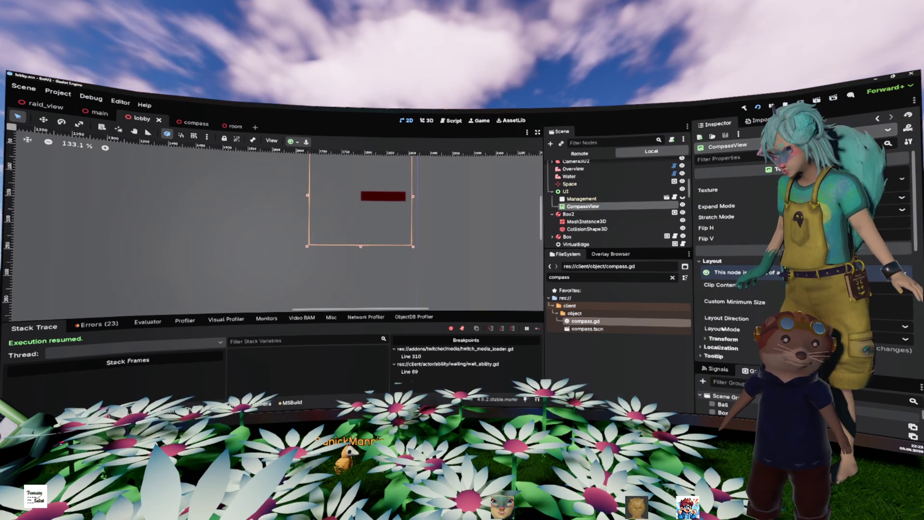
pyautogui.scroll(-3, 732, 270)
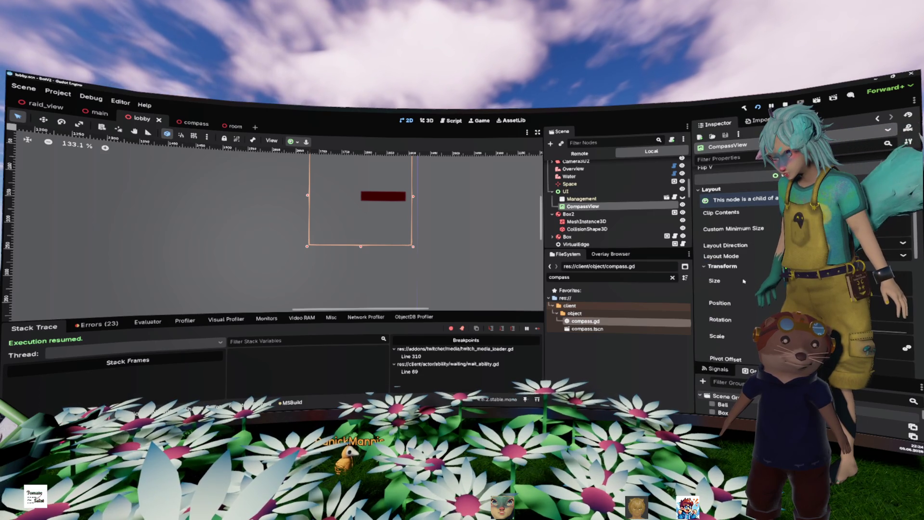
pyautogui.scroll(-1, 726, 280)
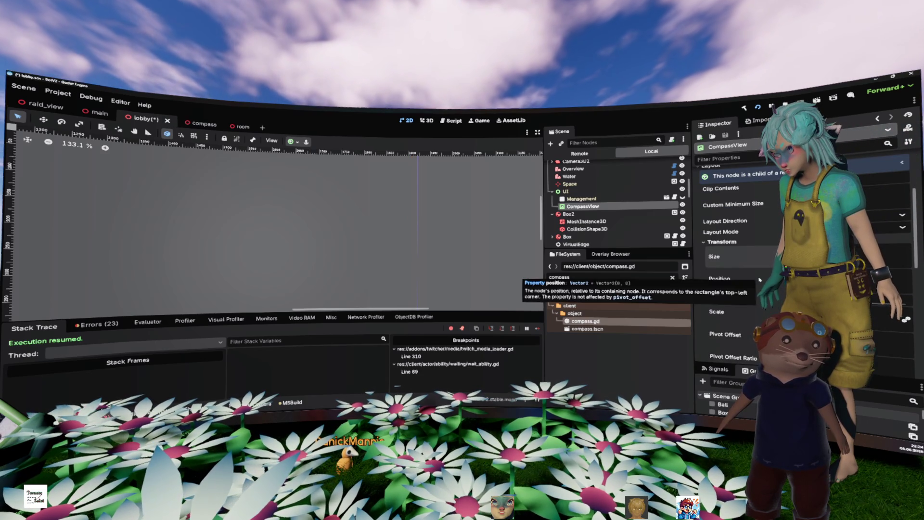
pyautogui.scroll(-10, 362, 204)
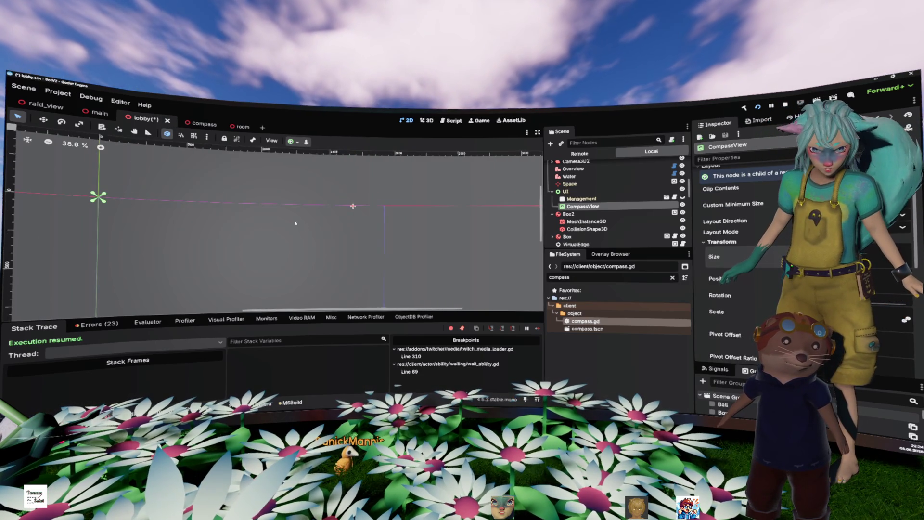
pyautogui.scroll(4, 284, 232)
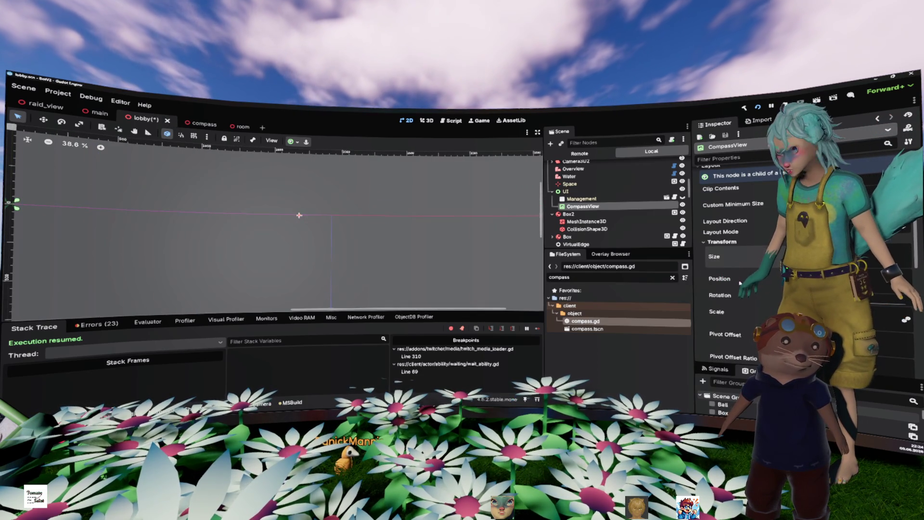
pyautogui.hotkey('ctrl', 'z')
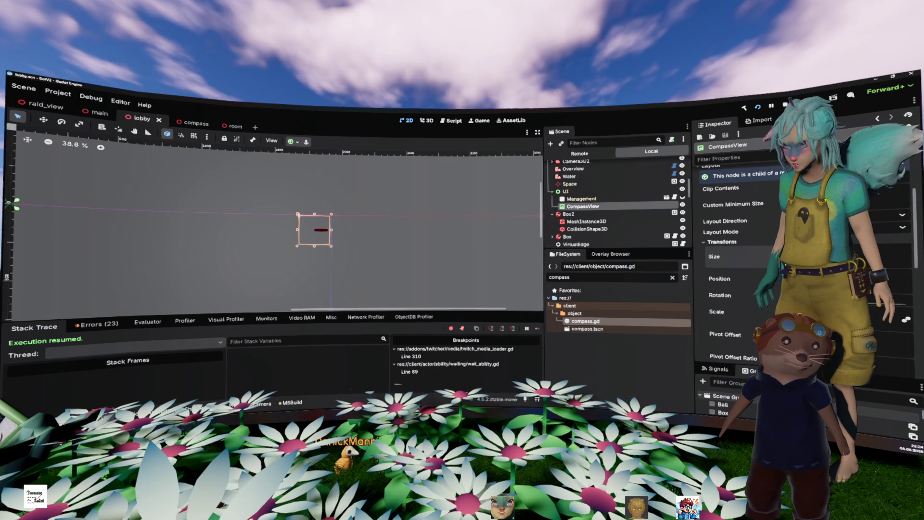